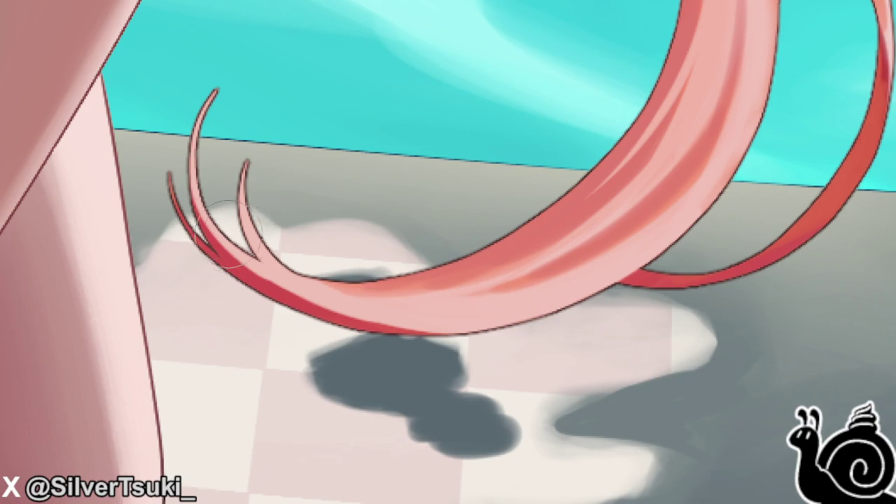
- Lighten and reshape the edges of the dark shadow blob under the hair tips
{"action": "scroll", "coordinate": [350, 259], "scroll_direction": "down", "scroll_amount": 3}
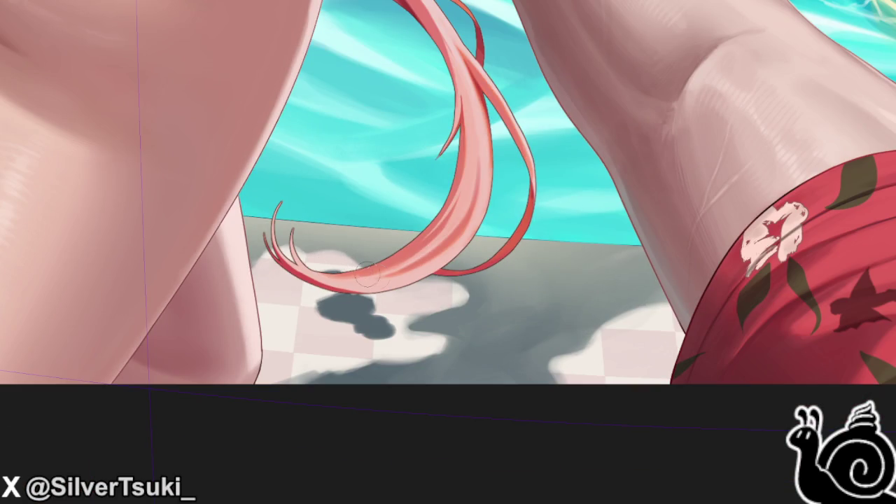
{"action": "scroll", "coordinate": [462, 308], "scroll_direction": "up", "scroll_amount": 1}
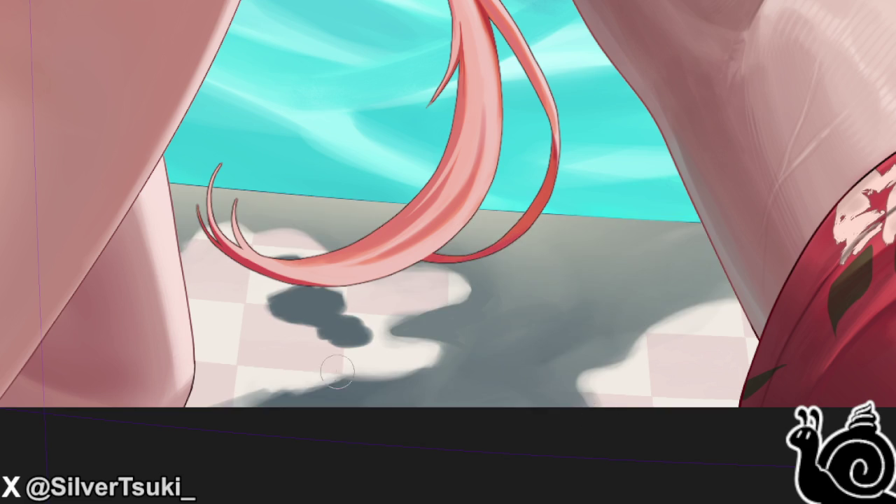
{"action": "scroll", "coordinate": [350, 376], "scroll_direction": "up", "scroll_amount": 5}
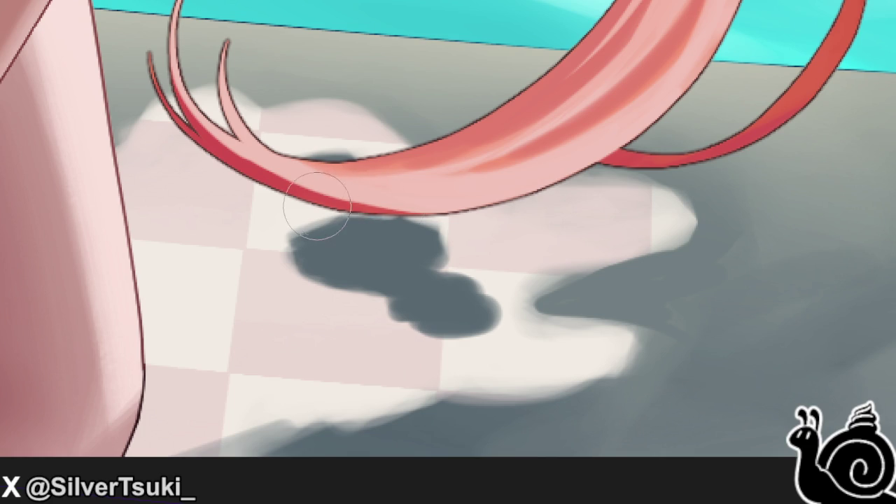
{"action": "left_click_drag", "start_coordinate": [360, 190], "coordinate": [236, 173]}
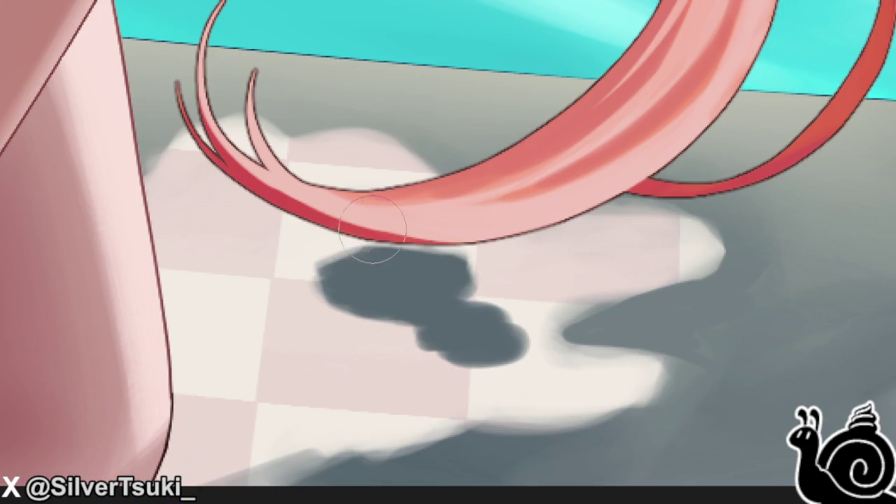
{"action": "mouse_move", "coordinate": [485, 268]}
{"action": "left_mouse_down"}
{"action": "mouse_move", "coordinate": [450, 276]}
{"action": "mouse_move", "coordinate": [490, 290]}
{"action": "mouse_move", "coordinate": [521, 324]}
{"action": "mouse_move", "coordinate": [496, 313]}
{"action": "left_mouse_up"}
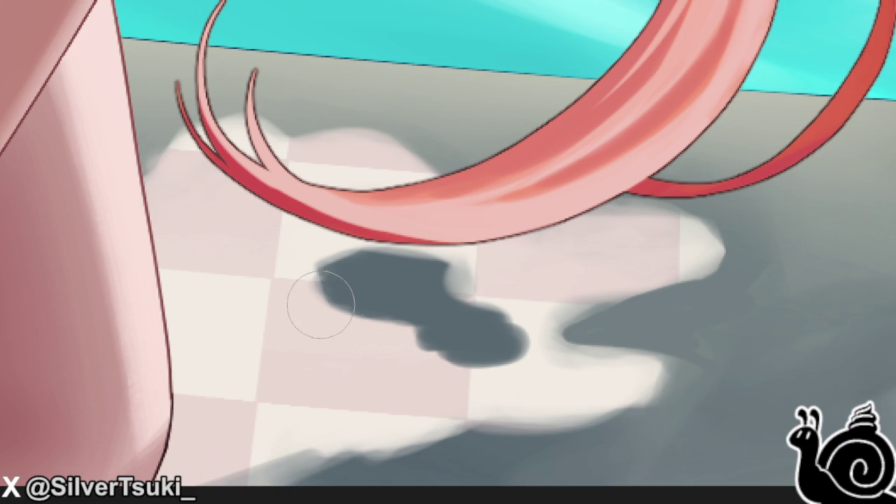
{"action": "mouse_move", "coordinate": [424, 260]}
{"action": "left_mouse_down"}
{"action": "mouse_move", "coordinate": [530, 330]}
{"action": "mouse_move", "coordinate": [429, 270]}
{"action": "left_mouse_up"}
{"action": "mouse_move", "coordinate": [299, 260]}
{"action": "left_mouse_down"}
{"action": "mouse_move", "coordinate": [359, 319]}
{"action": "mouse_move", "coordinate": [436, 352]}
{"action": "mouse_move", "coordinate": [396, 340]}
{"action": "mouse_move", "coordinate": [508, 371]}
{"action": "mouse_move", "coordinate": [280, 376]}
{"action": "mouse_move", "coordinate": [258, 402]}
{"action": "mouse_move", "coordinate": [174, 396]}
{"action": "mouse_move", "coordinate": [120, 416]}
{"action": "mouse_move", "coordinate": [180, 427]}
{"action": "left_mouse_up"}
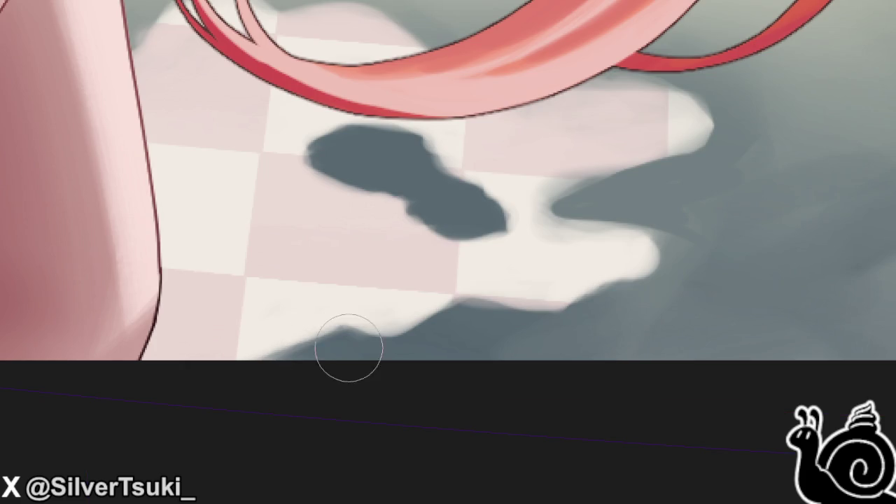
- Paint a grey shadow wedge along the lit patch's lower edge, curving off to the right
{"action": "left_click_drag", "start_coordinate": [348, 348], "coordinate": [411, 316]}
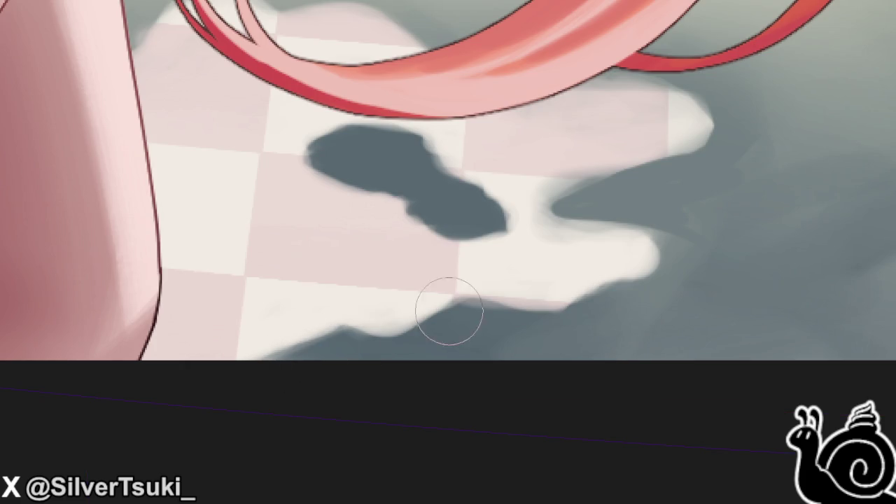
{"action": "mouse_move", "coordinate": [366, 344]}
{"action": "left_mouse_down"}
{"action": "mouse_move", "coordinate": [306, 353]}
{"action": "mouse_move", "coordinate": [354, 350]}
{"action": "left_mouse_up"}
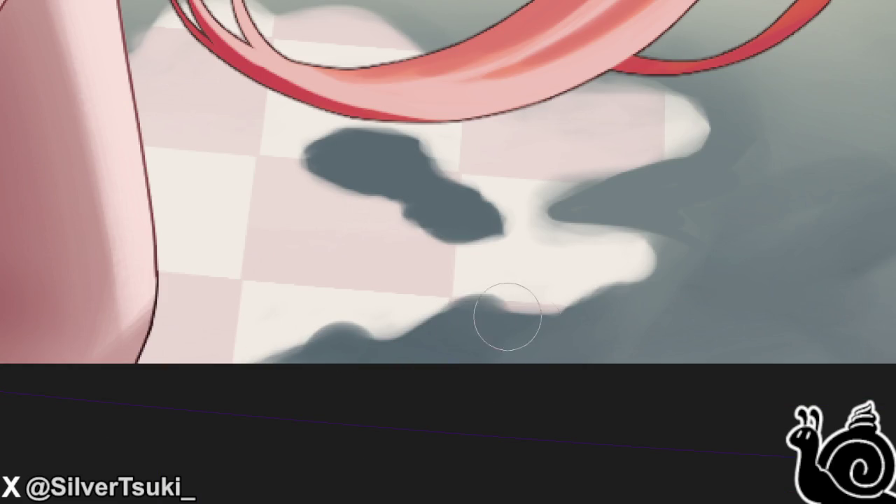
{"action": "mouse_move", "coordinate": [507, 316]}
{"action": "left_mouse_down"}
{"action": "mouse_move", "coordinate": [481, 326]}
{"action": "mouse_move", "coordinate": [626, 306]}
{"action": "mouse_move", "coordinate": [593, 313]}
{"action": "left_mouse_up"}
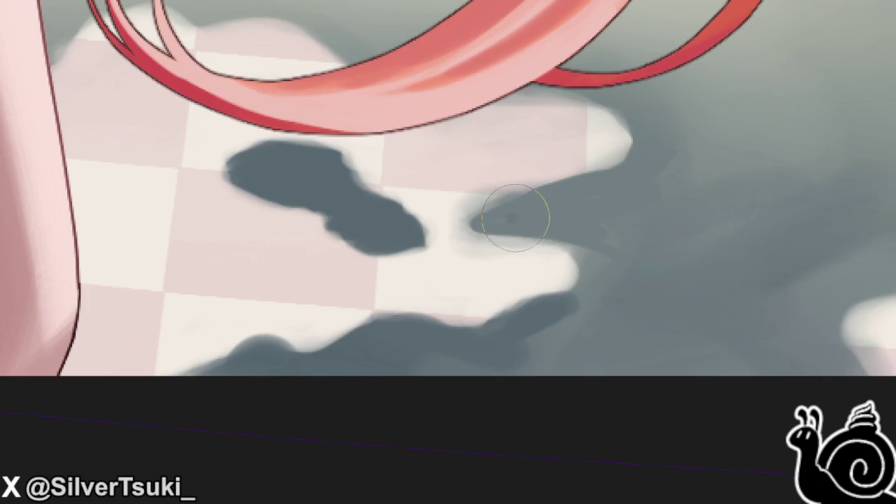
{"action": "mouse_move", "coordinate": [514, 217]}
{"action": "left_mouse_down"}
{"action": "mouse_move", "coordinate": [612, 204]}
{"action": "mouse_move", "coordinate": [590, 316]}
{"action": "mouse_move", "coordinate": [564, 340]}
{"action": "left_mouse_up"}
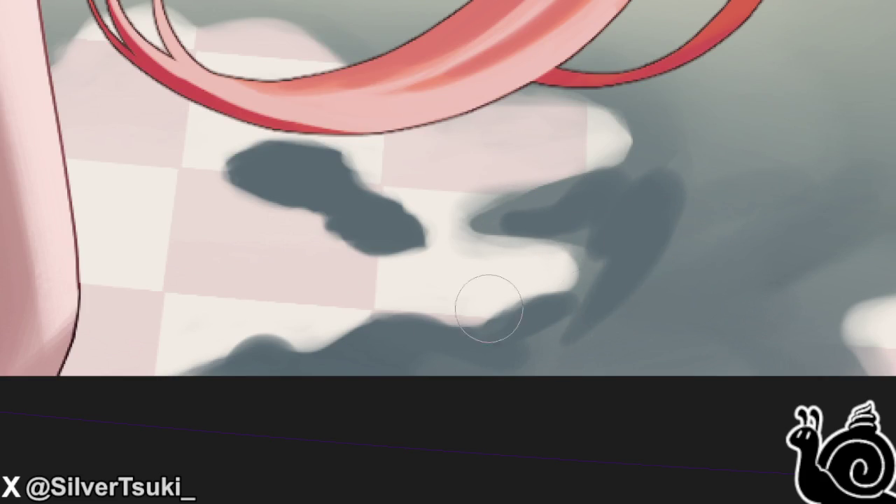
{"action": "scroll", "coordinate": [566, 285], "scroll_direction": "down", "scroll_amount": 1}
{"action": "scroll", "coordinate": [566, 284], "scroll_direction": "down", "scroll_amount": 1}
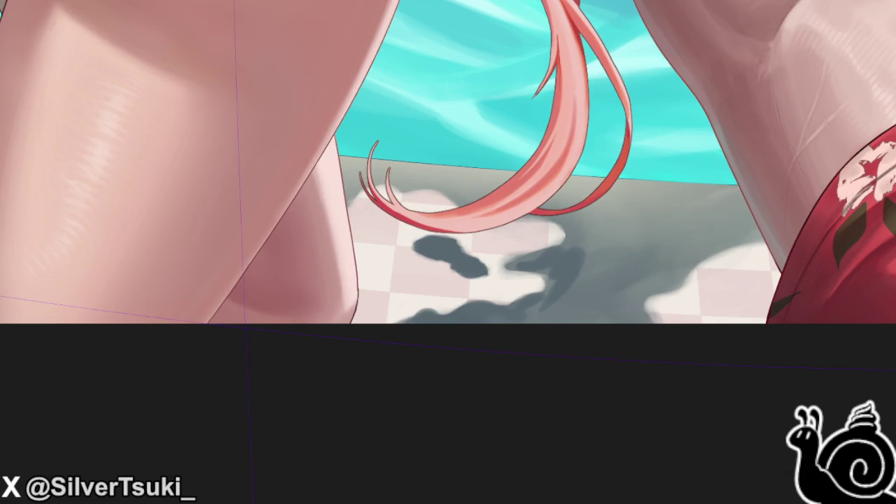
{"action": "key", "text": "ctrl+0"}
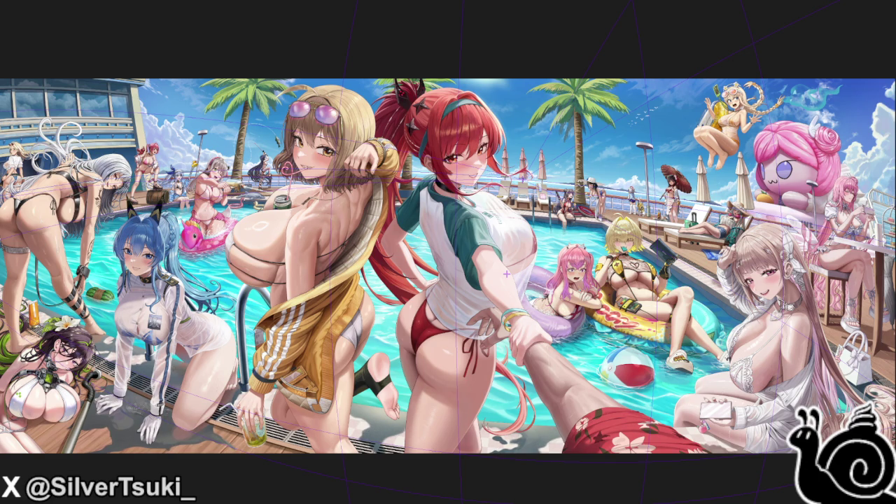
{"action": "scroll", "coordinate": [511, 406], "scroll_direction": "up", "scroll_amount": 2}
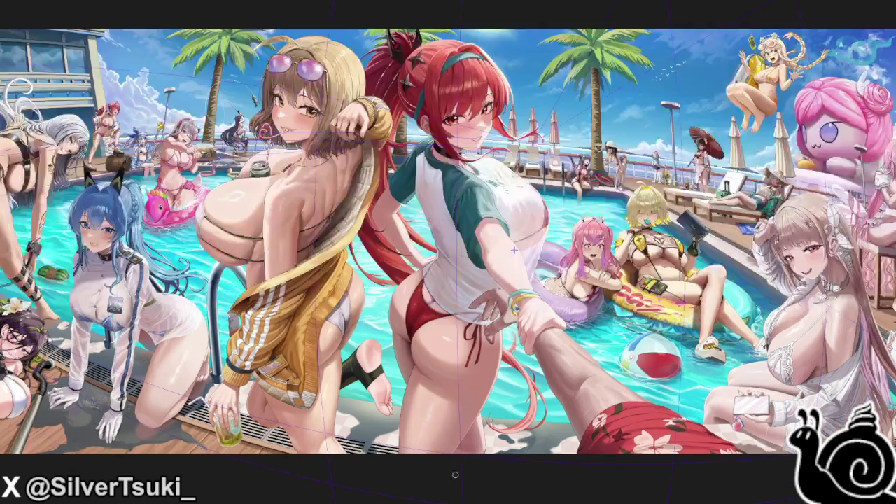
{"action": "scroll", "coordinate": [511, 406], "scroll_direction": "up", "scroll_amount": 3}
{"action": "scroll", "coordinate": [515, 409], "scroll_direction": "up", "scroll_amount": 3}
{"action": "scroll", "coordinate": [517, 411], "scroll_direction": "up", "scroll_amount": 3}
{"action": "scroll", "coordinate": [516, 411], "scroll_direction": "up", "scroll_amount": 2}
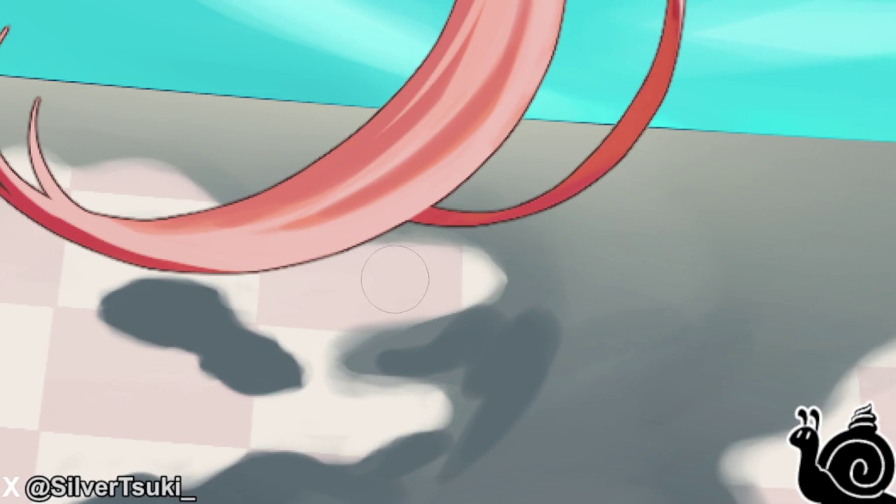
- Airbrush darker grey shading on the floor along the figure's edge and near the hair
{"action": "scroll", "coordinate": [120, 156], "scroll_direction": "down", "scroll_amount": 2}
{"action": "scroll", "coordinate": [21, 54], "scroll_direction": "up", "scroll_amount": 2}
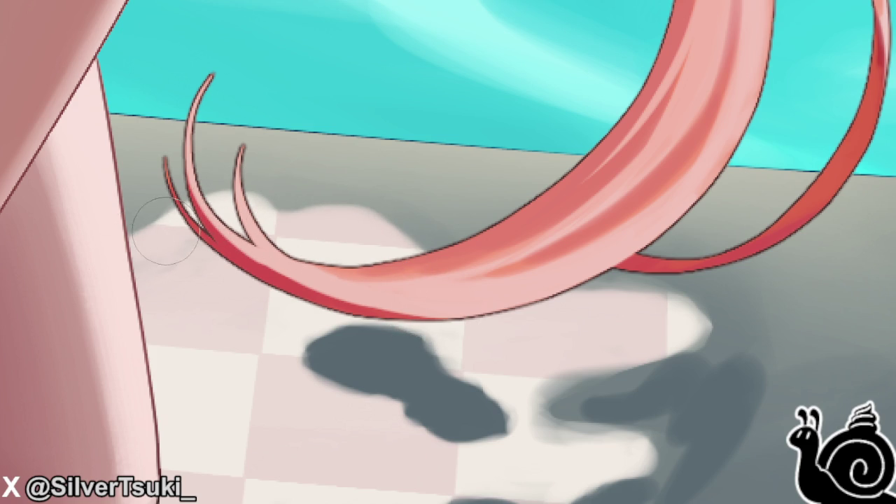
{"action": "left_click_drag", "start_coordinate": [136, 241], "coordinate": [151, 238]}
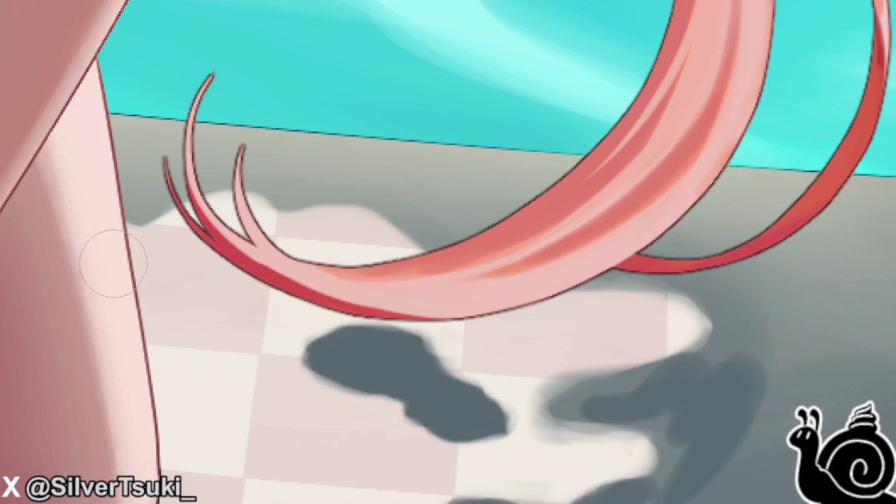
{"action": "mouse_move", "coordinate": [413, 185]}
{"action": "left_mouse_down"}
{"action": "mouse_move", "coordinate": [360, 191]}
{"action": "mouse_move", "coordinate": [411, 206]}
{"action": "mouse_move", "coordinate": [342, 186]}
{"action": "mouse_move", "coordinate": [405, 214]}
{"action": "mouse_move", "coordinate": [397, 200]}
{"action": "mouse_move", "coordinate": [369, 192]}
{"action": "left_mouse_up"}
{"action": "scroll", "coordinate": [368, 192], "scroll_direction": "down", "scroll_amount": 3}
{"action": "scroll", "coordinate": [495, 249], "scroll_direction": "up", "scroll_amount": 3}
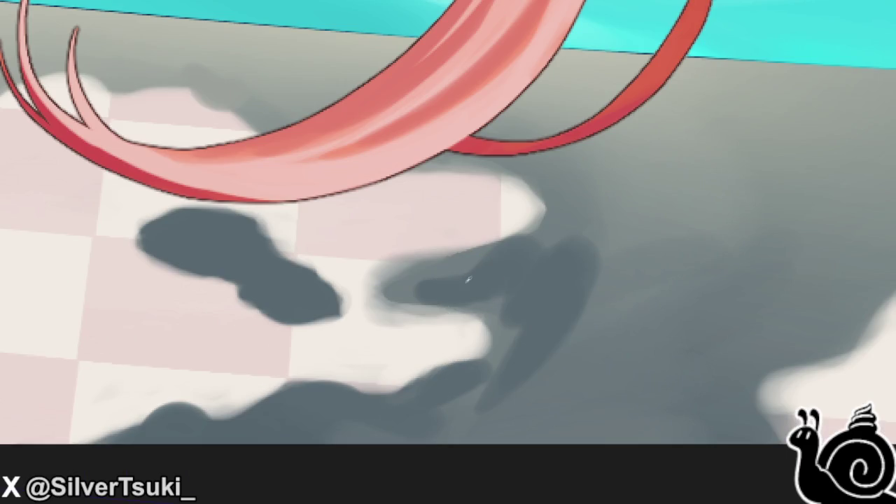
{"action": "scroll", "coordinate": [448, 233], "scroll_direction": "up", "scroll_amount": 3}
{"action": "mouse_move", "coordinate": [448, 233]}
{"action": "left_mouse_down"}
{"action": "mouse_move", "coordinate": [422, 204]}
{"action": "mouse_move", "coordinate": [308, 304]}
{"action": "mouse_move", "coordinate": [466, 384]}
{"action": "left_mouse_up"}
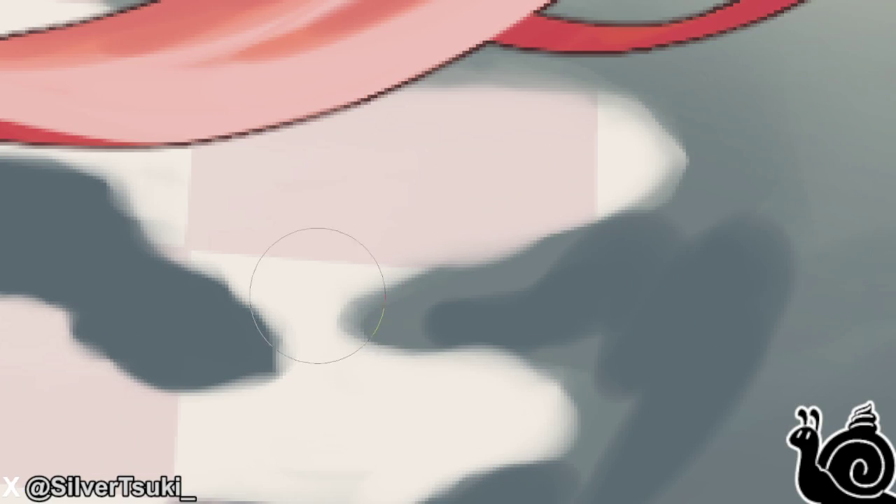
{"action": "scroll", "coordinate": [486, 394], "scroll_direction": "down", "scroll_amount": 3}
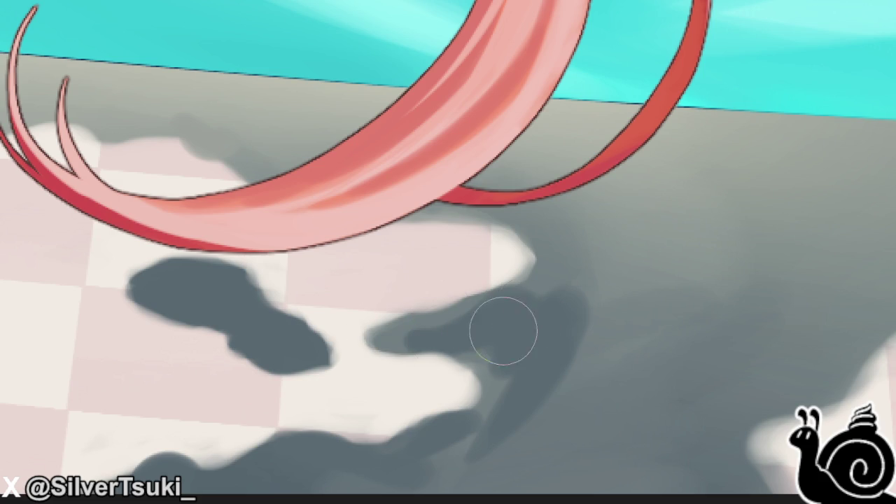
- Paint a dark shadow just below the red hair strand
{"action": "mouse_move", "coordinate": [481, 224]}
{"action": "left_mouse_down"}
{"action": "mouse_move", "coordinate": [429, 190]}
{"action": "mouse_move", "coordinate": [499, 201]}
{"action": "mouse_move", "coordinate": [550, 254]}
{"action": "left_mouse_up"}
{"action": "scroll", "coordinate": [550, 254], "scroll_direction": "down", "scroll_amount": 2}
{"action": "scroll", "coordinate": [506, 305], "scroll_direction": "up", "scroll_amount": 1}
{"action": "scroll", "coordinate": [505, 306], "scroll_direction": "up", "scroll_amount": 3}
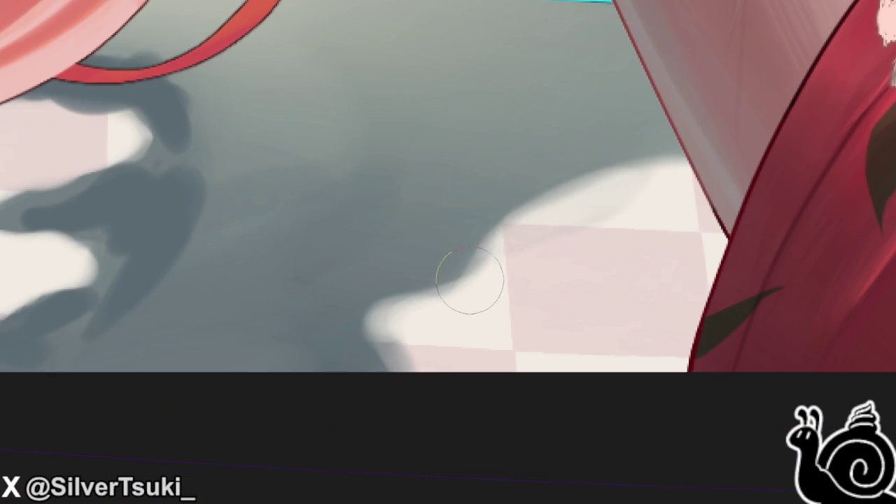
- Repaint the floor shadow's edges beside the leg and shorts, smoothing the light-shadow boundary
{"action": "scroll", "coordinate": [496, 259], "scroll_direction": "up", "scroll_amount": 3}
{"action": "mouse_move", "coordinate": [497, 202]}
{"action": "left_mouse_down"}
{"action": "mouse_move", "coordinate": [326, 280]}
{"action": "mouse_move", "coordinate": [350, 266]}
{"action": "mouse_move", "coordinate": [290, 310]}
{"action": "mouse_move", "coordinate": [240, 380]}
{"action": "mouse_move", "coordinate": [284, 399]}
{"action": "mouse_move", "coordinate": [338, 462]}
{"action": "left_mouse_up"}
{"action": "scroll", "coordinate": [337, 273], "scroll_direction": "down", "scroll_amount": 3}
{"action": "scroll", "coordinate": [322, 276], "scroll_direction": "up", "scroll_amount": 3}
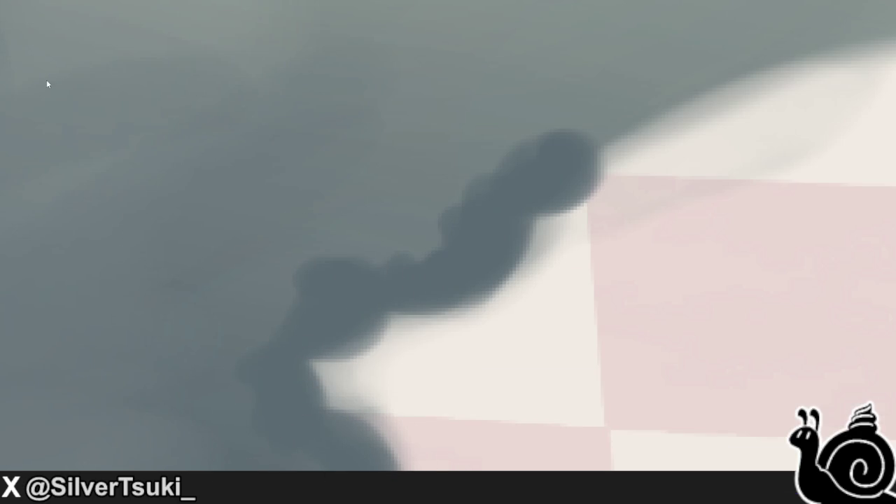
{"action": "mouse_move", "coordinate": [378, 315]}
{"action": "left_mouse_down"}
{"action": "mouse_move", "coordinate": [400, 341]}
{"action": "mouse_move", "coordinate": [360, 390]}
{"action": "left_mouse_up"}
{"action": "scroll", "coordinate": [410, 366], "scroll_direction": "down", "scroll_amount": 2}
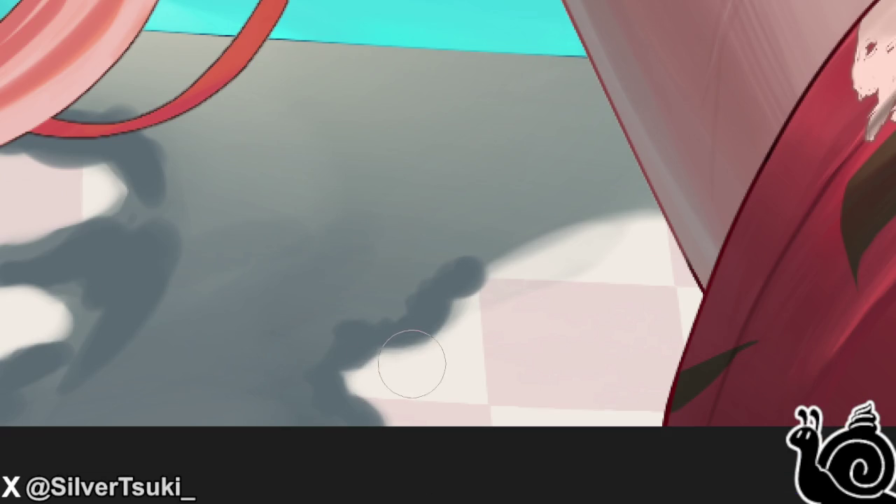
{"action": "left_click_drag", "start_coordinate": [444, 329], "coordinate": [460, 315]}
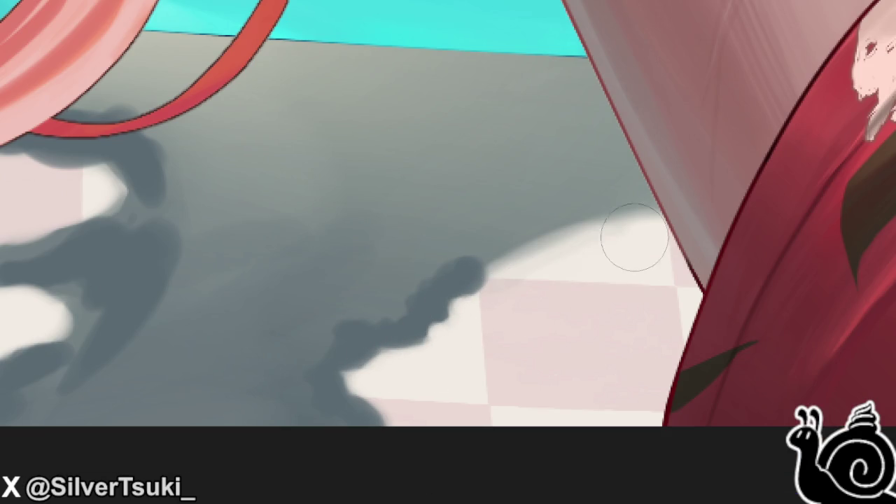
{"action": "mouse_move", "coordinate": [616, 210]}
{"action": "left_mouse_down"}
{"action": "mouse_move", "coordinate": [590, 200]}
{"action": "mouse_move", "coordinate": [524, 206]}
{"action": "mouse_move", "coordinate": [525, 224]}
{"action": "mouse_move", "coordinate": [451, 290]}
{"action": "mouse_move", "coordinate": [299, 332]}
{"action": "left_mouse_up"}
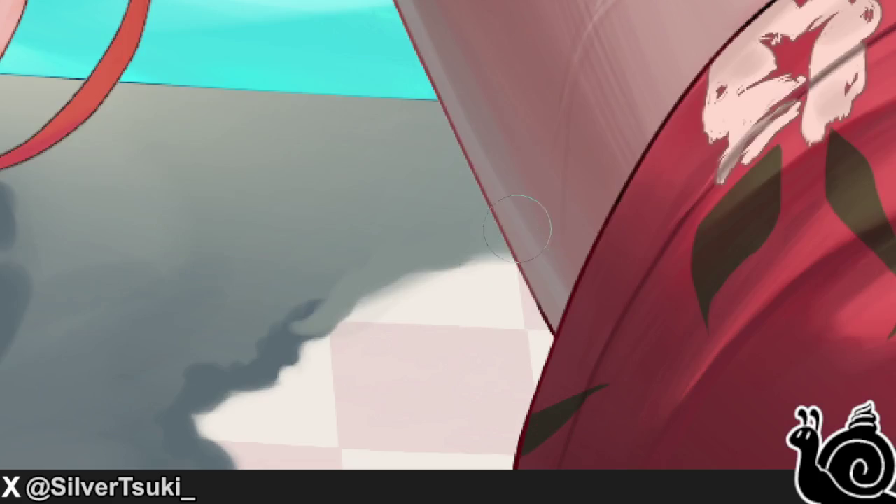
{"action": "mouse_move", "coordinate": [458, 259]}
{"action": "left_mouse_down"}
{"action": "mouse_move", "coordinate": [455, 246]}
{"action": "mouse_move", "coordinate": [483, 224]}
{"action": "mouse_move", "coordinate": [406, 236]}
{"action": "mouse_move", "coordinate": [412, 258]}
{"action": "mouse_move", "coordinate": [263, 200]}
{"action": "left_mouse_up"}
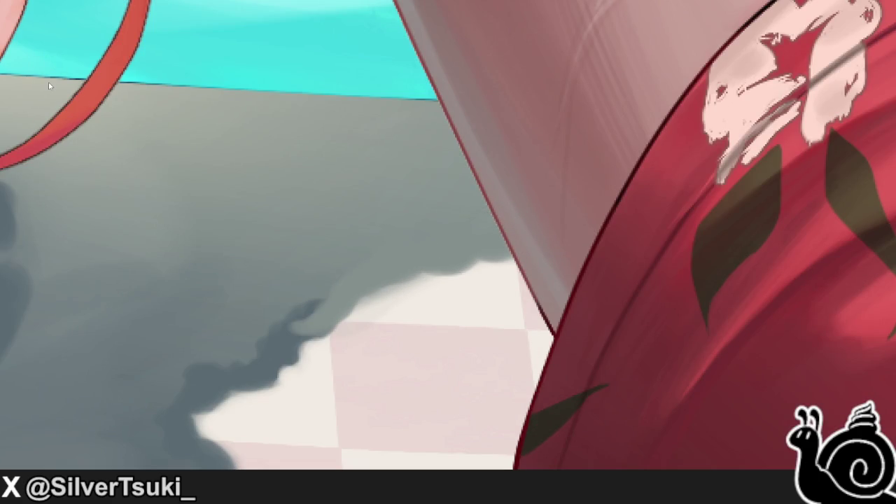
{"action": "mouse_move", "coordinate": [380, 296]}
{"action": "left_mouse_down"}
{"action": "mouse_move", "coordinate": [411, 280]}
{"action": "mouse_move", "coordinate": [374, 301]}
{"action": "mouse_move", "coordinate": [340, 364]}
{"action": "mouse_move", "coordinate": [348, 294]}
{"action": "mouse_move", "coordinate": [366, 280]}
{"action": "mouse_move", "coordinate": [296, 276]}
{"action": "mouse_move", "coordinate": [280, 263]}
{"action": "left_mouse_up"}
- Zoom in on the knee and undo the stray shadow stroke beneath it
{"action": "scroll", "coordinate": [269, 286], "scroll_direction": "down", "scroll_amount": 3}
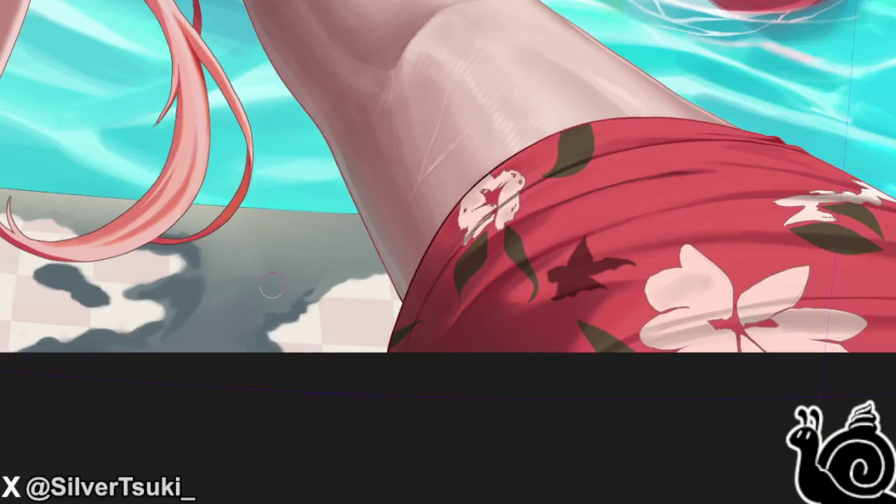
{"action": "scroll", "coordinate": [270, 285], "scroll_direction": "down", "scroll_amount": 2}
{"action": "scroll", "coordinate": [270, 286], "scroll_direction": "down", "scroll_amount": 2}
{"action": "scroll", "coordinate": [280, 287], "scroll_direction": "up", "scroll_amount": 2}
{"action": "scroll", "coordinate": [288, 289], "scroll_direction": "up", "scroll_amount": 2}
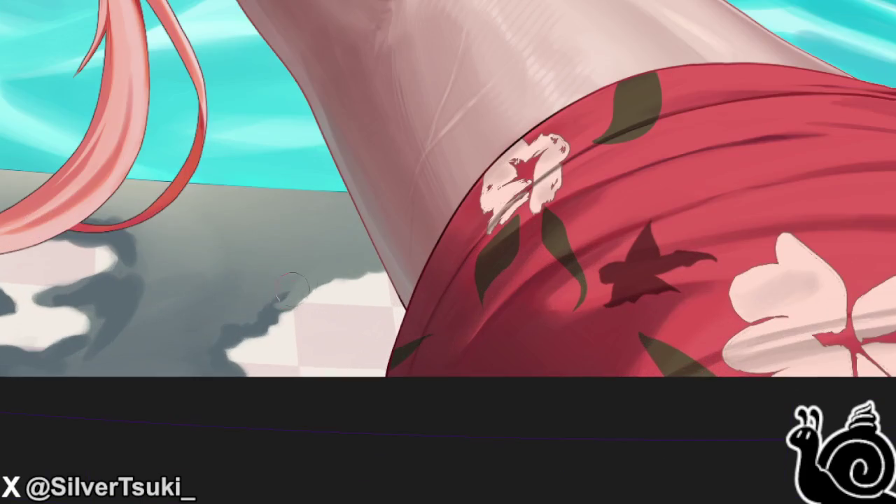
{"action": "scroll", "coordinate": [276, 305], "scroll_direction": "down", "scroll_amount": 3}
{"action": "scroll", "coordinate": [91, 344], "scroll_direction": "down", "scroll_amount": 1}
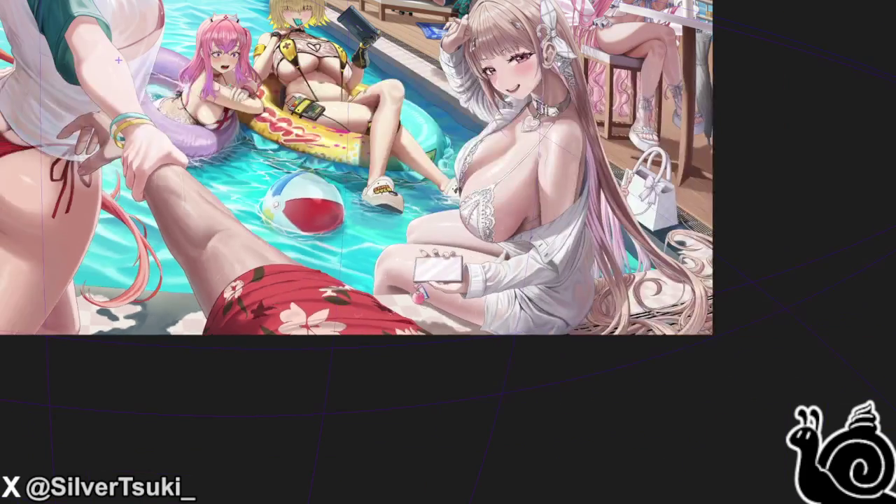
{"action": "scroll", "coordinate": [478, 348], "scroll_direction": "down", "scroll_amount": 1}
{"action": "scroll", "coordinate": [629, 339], "scroll_direction": "up", "scroll_amount": 1}
{"action": "scroll", "coordinate": [602, 308], "scroll_direction": "up", "scroll_amount": 2}
{"action": "scroll", "coordinate": [231, 294], "scroll_direction": "down", "scroll_amount": 1}
{"action": "scroll", "coordinate": [356, 276], "scroll_direction": "up", "scroll_amount": 1}
{"action": "scroll", "coordinate": [356, 275], "scroll_direction": "up", "scroll_amount": 2}
{"action": "scroll", "coordinate": [357, 275], "scroll_direction": "up", "scroll_amount": 2}
{"action": "key", "text": "ctrl+z"}
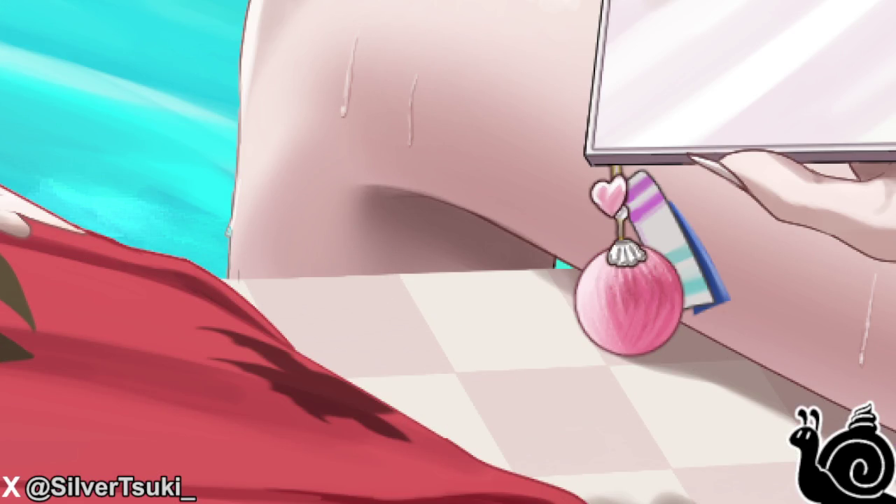
{"action": "scroll", "coordinate": [260, 256], "scroll_direction": "up", "scroll_amount": 2}
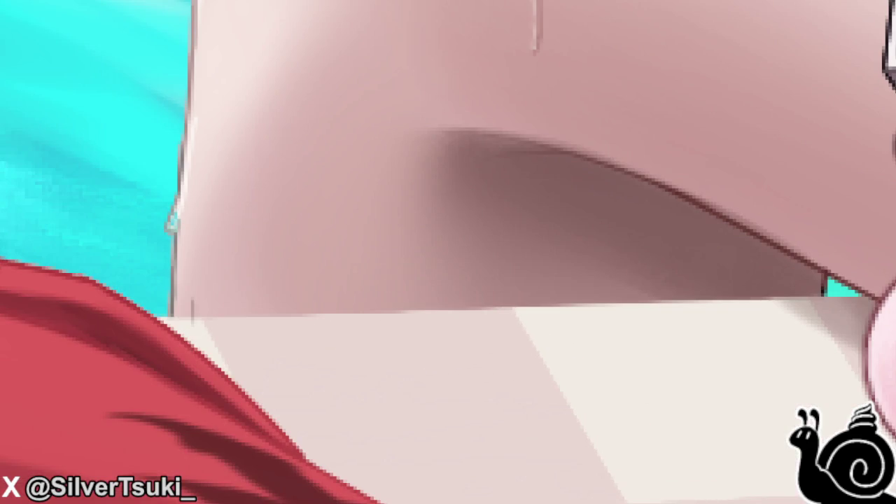
{"action": "scroll", "coordinate": [192, 322], "scroll_direction": "up", "scroll_amount": 2}
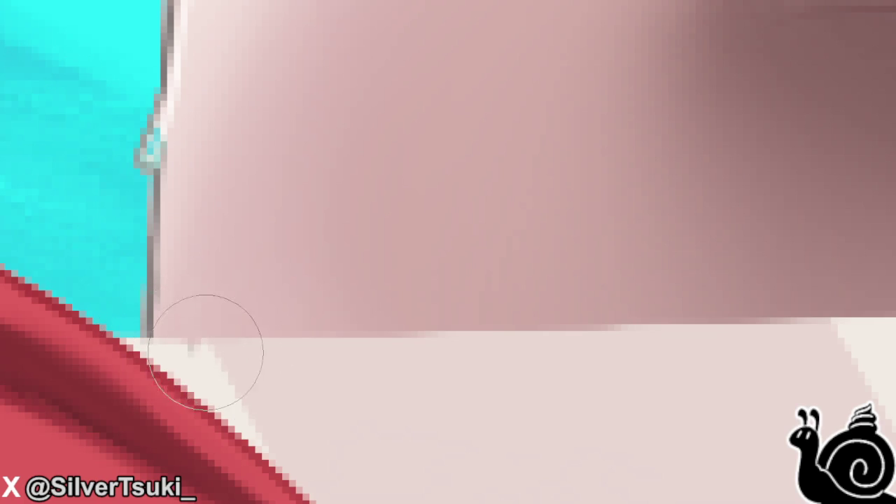
{"action": "scroll", "coordinate": [218, 349], "scroll_direction": "down", "scroll_amount": 3}
{"action": "scroll", "coordinate": [568, 344], "scroll_direction": "down", "scroll_amount": 3}
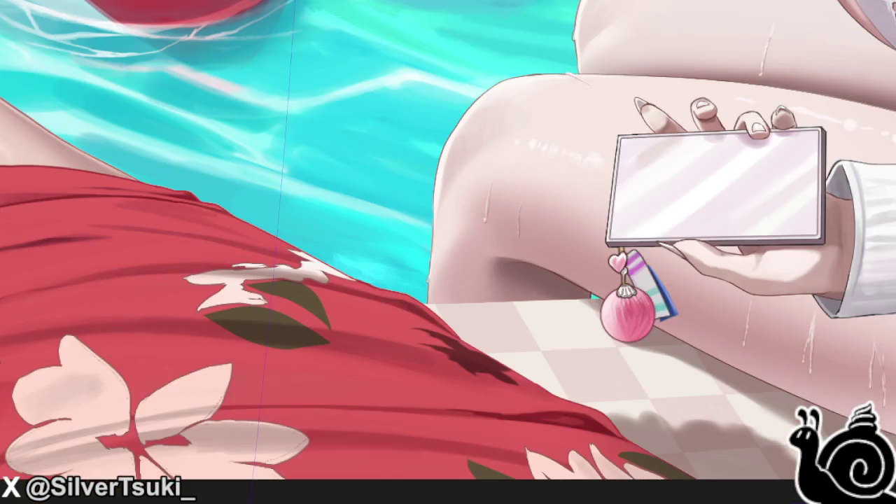
{"action": "scroll", "coordinate": [446, 264], "scroll_direction": "down", "scroll_amount": 3}
{"action": "scroll", "coordinate": [448, 294], "scroll_direction": "down", "scroll_amount": 2}
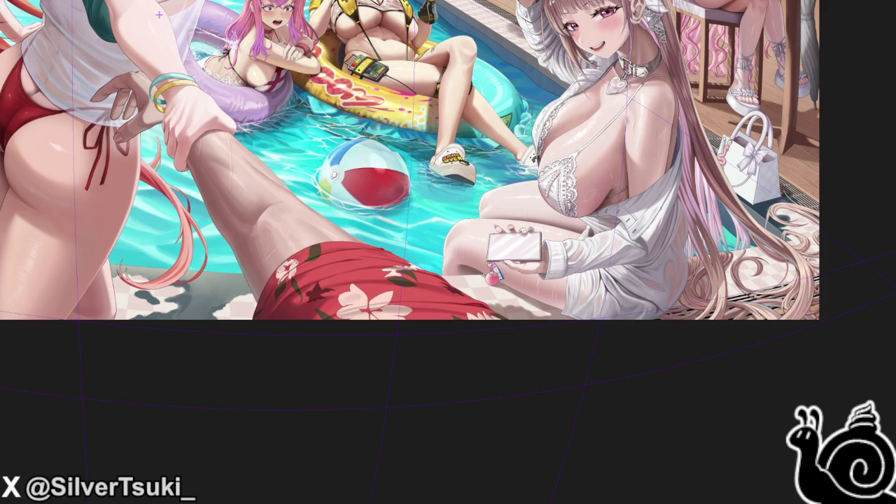
- Paint grey shadow on the tiles under the charm, redoing the diagonal stroke
{"action": "scroll", "coordinate": [490, 322], "scroll_direction": "up", "scroll_amount": 2}
{"action": "scroll", "coordinate": [490, 308], "scroll_direction": "up", "scroll_amount": 4}
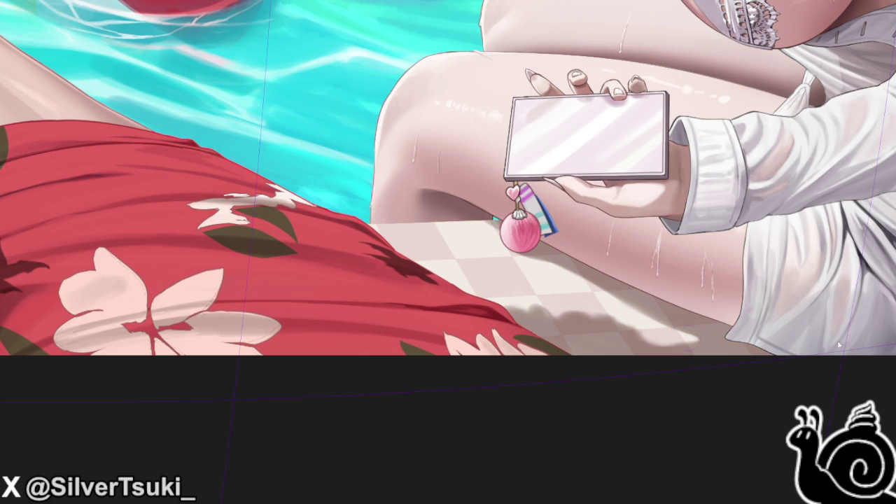
{"action": "scroll", "coordinate": [420, 234], "scroll_direction": "up", "scroll_amount": 2}
{"action": "mouse_move", "coordinate": [422, 226]}
{"action": "left_mouse_down"}
{"action": "mouse_move", "coordinate": [420, 207]}
{"action": "mouse_move", "coordinate": [450, 234]}
{"action": "mouse_move", "coordinate": [525, 378]}
{"action": "mouse_move", "coordinate": [571, 380]}
{"action": "mouse_move", "coordinate": [572, 372]}
{"action": "left_mouse_up"}
{"action": "scroll", "coordinate": [416, 226], "scroll_direction": "up", "scroll_amount": 3}
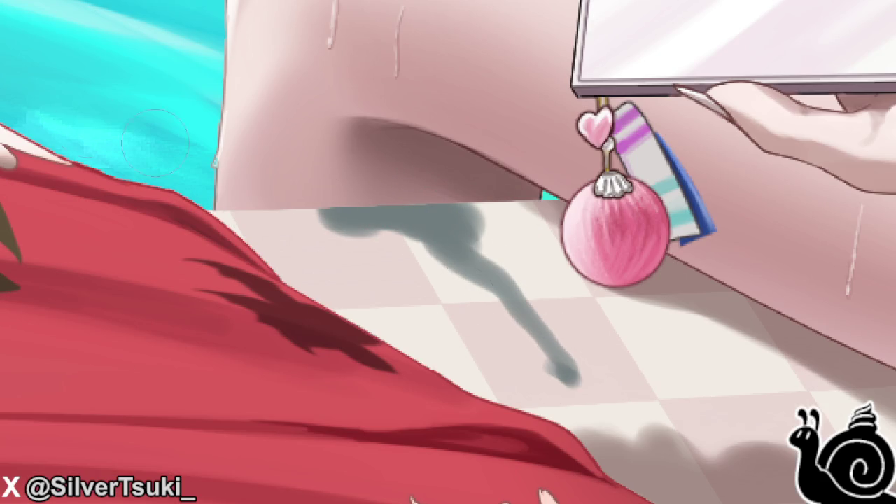
{"action": "key", "text": "ctrl+z"}
{"action": "mouse_move", "coordinate": [446, 222]}
{"action": "left_mouse_down"}
{"action": "mouse_move", "coordinate": [539, 366]}
{"action": "mouse_move", "coordinate": [480, 330]}
{"action": "mouse_move", "coordinate": [361, 294]}
{"action": "mouse_move", "coordinate": [289, 210]}
{"action": "mouse_move", "coordinate": [280, 218]}
{"action": "mouse_move", "coordinate": [277, 276]}
{"action": "mouse_move", "coordinate": [238, 231]}
{"action": "mouse_move", "coordinate": [308, 294]}
{"action": "mouse_move", "coordinate": [231, 210]}
{"action": "left_mouse_up"}
- Reshape the shadow beside the red cloth and fill it out toward the ornament
{"action": "scroll", "coordinate": [308, 269], "scroll_direction": "down", "scroll_amount": 3}
{"action": "scroll", "coordinate": [308, 270], "scroll_direction": "down", "scroll_amount": 3}
{"action": "scroll", "coordinate": [312, 280], "scroll_direction": "down", "scroll_amount": 1}
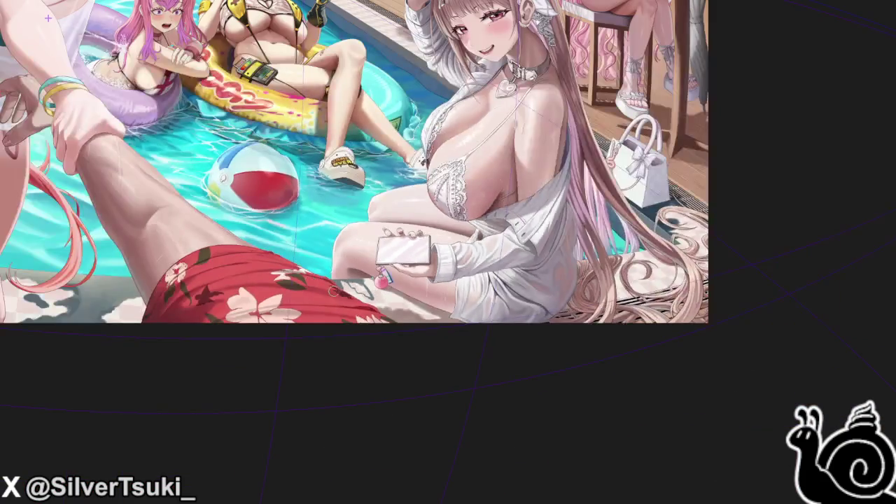
{"action": "scroll", "coordinate": [315, 283], "scroll_direction": "up", "scroll_amount": 2}
{"action": "scroll", "coordinate": [336, 291], "scroll_direction": "up", "scroll_amount": 2}
{"action": "scroll", "coordinate": [346, 298], "scroll_direction": "up", "scroll_amount": 2}
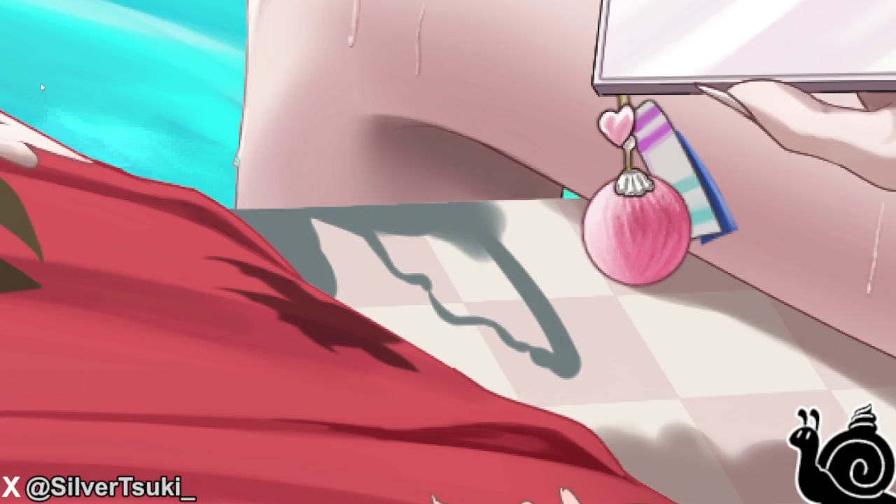
{"action": "mouse_move", "coordinate": [294, 256]}
{"action": "left_mouse_down"}
{"action": "mouse_move", "coordinate": [322, 295]}
{"action": "mouse_move", "coordinate": [310, 242]}
{"action": "mouse_move", "coordinate": [290, 264]}
{"action": "mouse_move", "coordinate": [308, 272]}
{"action": "mouse_move", "coordinate": [280, 270]}
{"action": "mouse_move", "coordinate": [290, 201]}
{"action": "left_mouse_up"}
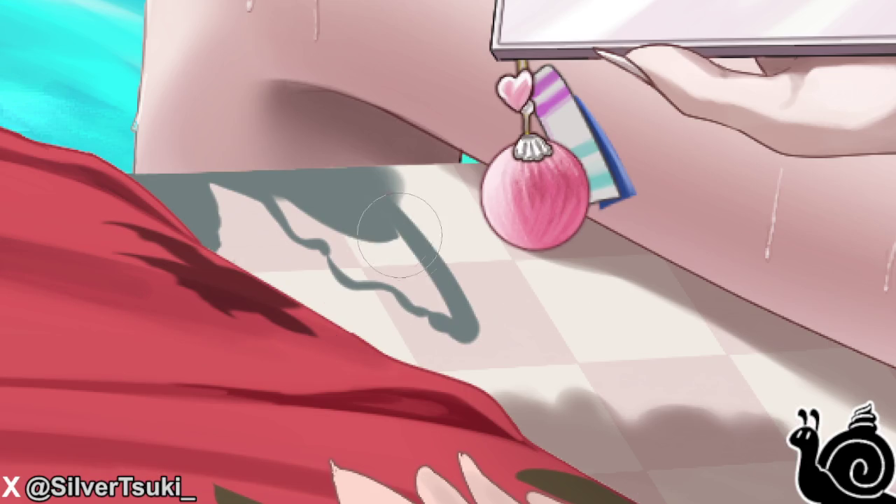
{"action": "mouse_move", "coordinate": [399, 235]}
{"action": "left_mouse_down"}
{"action": "mouse_move", "coordinate": [464, 296]}
{"action": "mouse_move", "coordinate": [410, 256]}
{"action": "mouse_move", "coordinate": [343, 259]}
{"action": "mouse_move", "coordinate": [341, 226]}
{"action": "mouse_move", "coordinate": [301, 210]}
{"action": "left_mouse_up"}
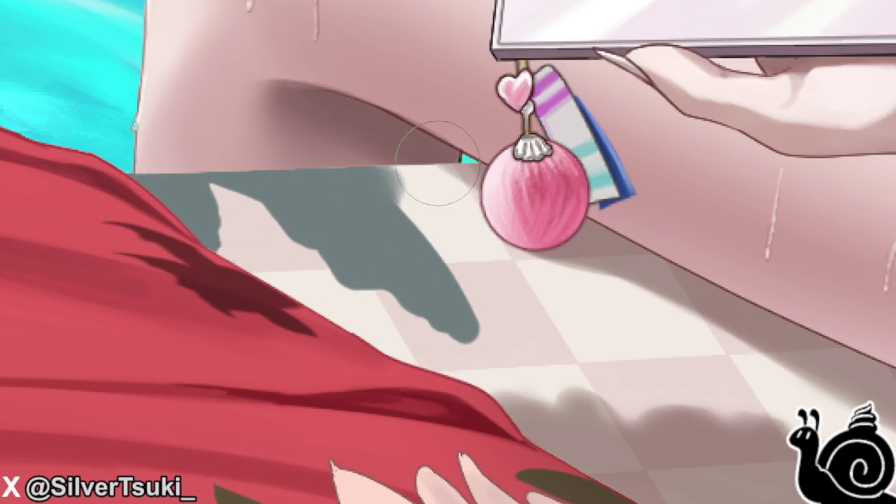
{"action": "mouse_move", "coordinate": [420, 175]}
{"action": "left_mouse_down"}
{"action": "mouse_move", "coordinate": [369, 215]}
{"action": "mouse_move", "coordinate": [397, 175]}
{"action": "mouse_move", "coordinate": [420, 234]}
{"action": "mouse_move", "coordinate": [507, 282]}
{"action": "mouse_move", "coordinate": [509, 329]}
{"action": "mouse_move", "coordinate": [494, 343]}
{"action": "mouse_move", "coordinate": [525, 336]}
{"action": "mouse_move", "coordinate": [462, 274]}
{"action": "mouse_move", "coordinate": [420, 254]}
{"action": "left_mouse_up"}
{"action": "scroll", "coordinate": [410, 235], "scroll_direction": "down", "scroll_amount": 2}
- Paint a new grey shadow blob on the tiles right of the first, removing a stray dot
{"action": "scroll", "coordinate": [600, 306], "scroll_direction": "up", "scroll_amount": 2}
{"action": "mouse_move", "coordinate": [569, 384]}
{"action": "left_mouse_down"}
{"action": "mouse_move", "coordinate": [540, 350]}
{"action": "mouse_move", "coordinate": [476, 306]}
{"action": "mouse_move", "coordinate": [480, 299]}
{"action": "mouse_move", "coordinate": [441, 280]}
{"action": "mouse_move", "coordinate": [464, 271]}
{"action": "left_mouse_up"}
{"action": "left_click", "coordinate": [460, 273]}
{"action": "key", "text": "ctrl+z"}
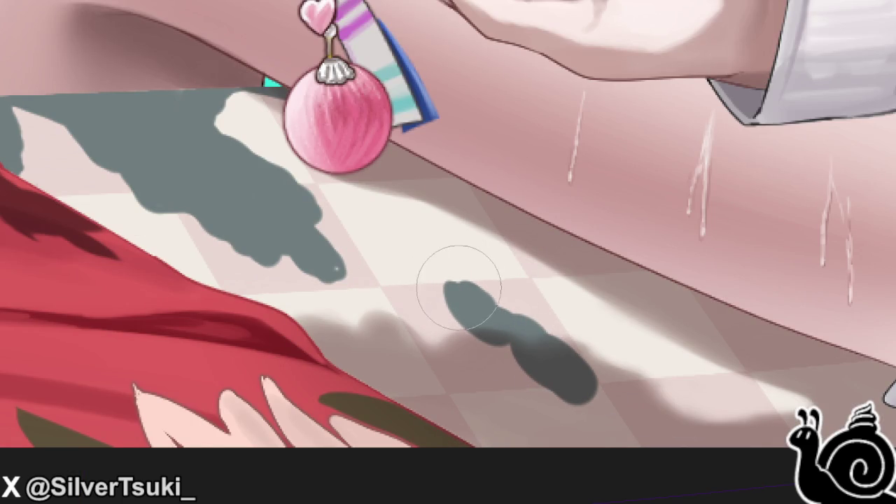
{"action": "scroll", "coordinate": [374, 294], "scroll_direction": "up", "scroll_amount": 2}
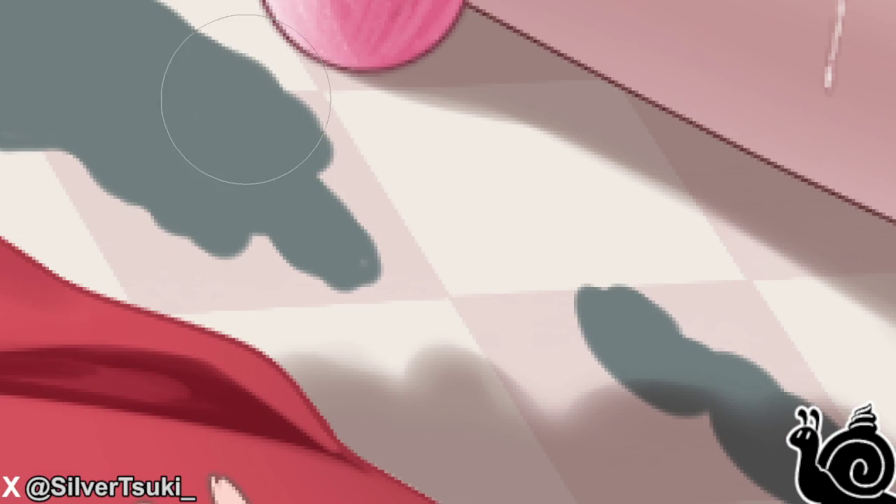
{"action": "scroll", "coordinate": [329, 270], "scroll_direction": "down", "scroll_amount": 2}
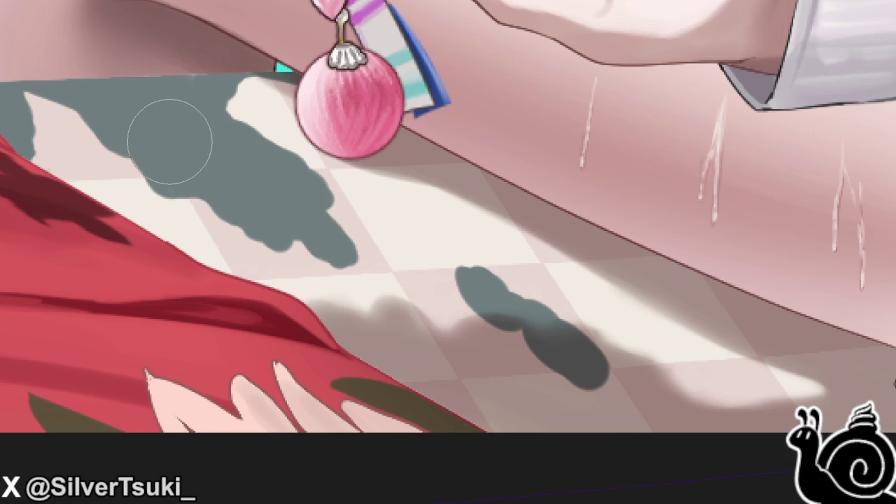
{"action": "scroll", "coordinate": [420, 230], "scroll_direction": "down", "scroll_amount": 3}
{"action": "scroll", "coordinate": [420, 280], "scroll_direction": "down", "scroll_amount": 2}
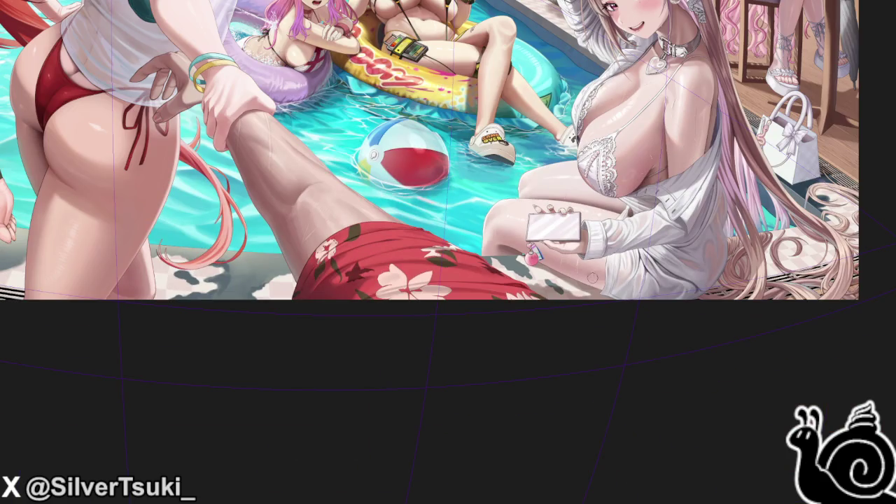
{"action": "scroll", "coordinate": [165, 30], "scroll_direction": "down", "scroll_amount": 1}
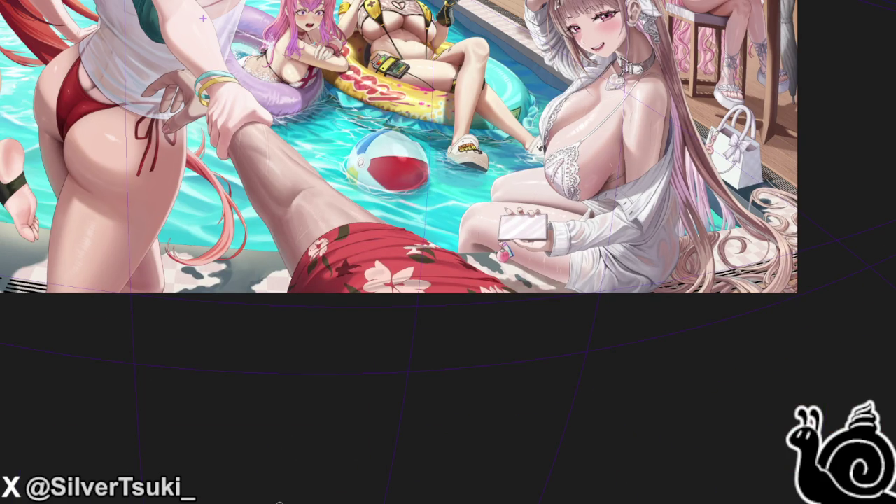
- Fit the whole illustration in the window, then select the red cloth and floor area
{"action": "key", "text": "ctrl+0"}
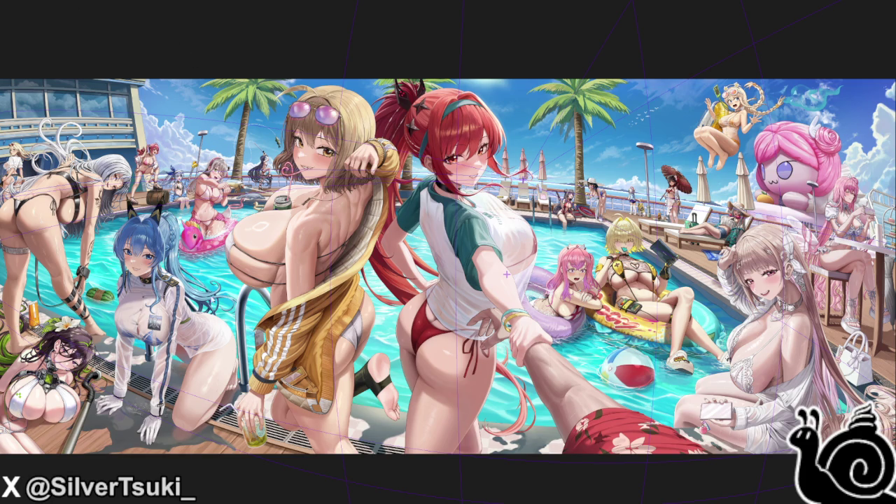
{"action": "scroll", "coordinate": [708, 461], "scroll_direction": "up", "scroll_amount": 1}
{"action": "scroll", "coordinate": [602, 446], "scroll_direction": "up", "scroll_amount": 1}
{"action": "scroll", "coordinate": [602, 447], "scroll_direction": "up", "scroll_amount": 2}
{"action": "scroll", "coordinate": [624, 425], "scroll_direction": "up", "scroll_amount": 3}
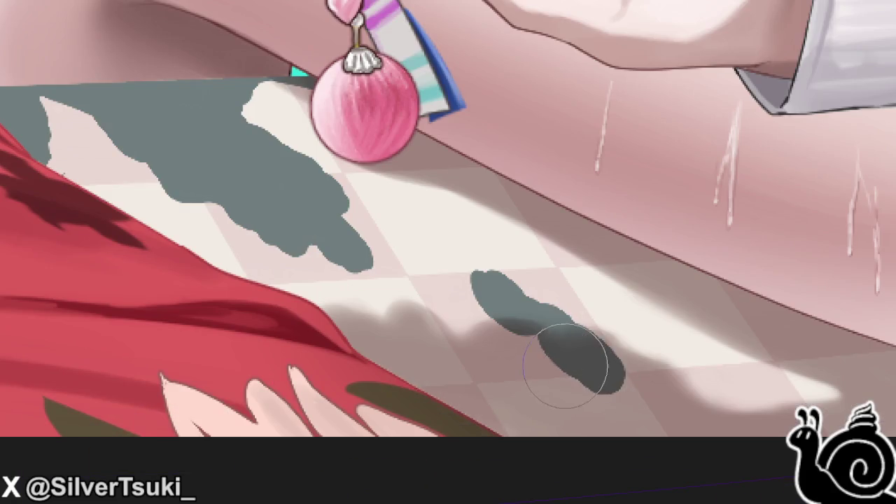
{"action": "scroll", "coordinate": [683, 365], "scroll_direction": "down", "scroll_amount": 3}
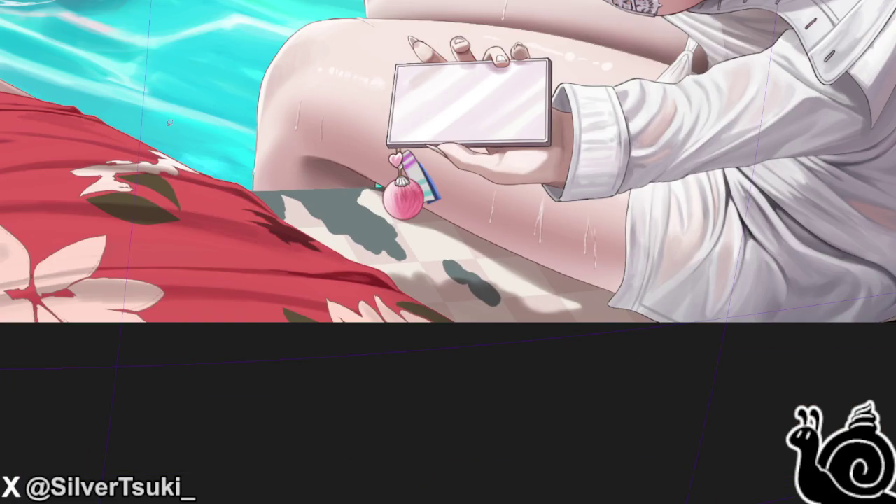
{"action": "left_click_drag", "start_coordinate": [330, 170], "coordinate": [204, 184]}
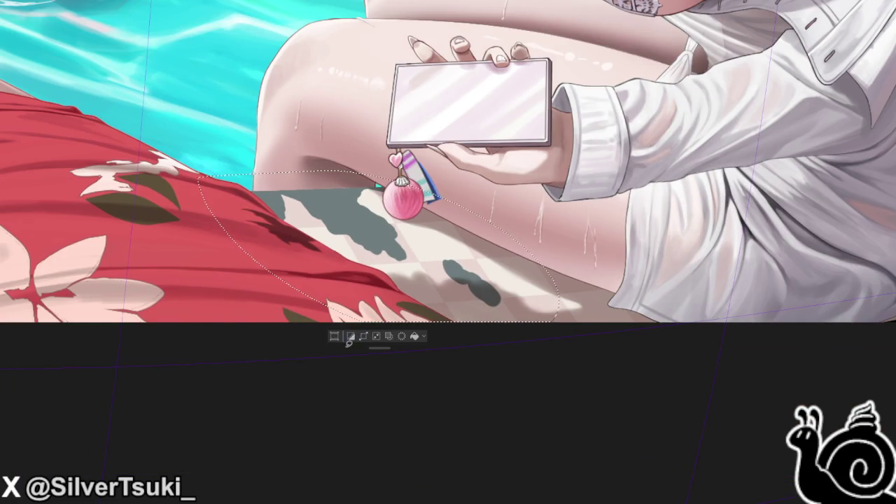
- Move the selection toolbar aside and paint out grey smudges on the light floor tiles
{"action": "left_click_drag", "start_coordinate": [349, 342], "coordinate": [17, 342]}
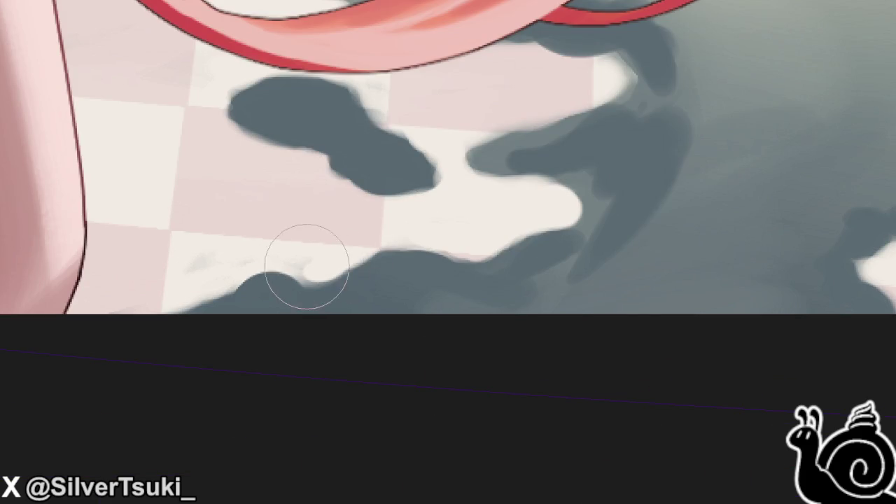
{"action": "mouse_move", "coordinate": [307, 267]}
{"action": "left_mouse_down"}
{"action": "mouse_move", "coordinate": [231, 244]}
{"action": "mouse_move", "coordinate": [236, 257]}
{"action": "mouse_move", "coordinate": [320, 270]}
{"action": "mouse_move", "coordinate": [470, 240]}
{"action": "left_mouse_up"}
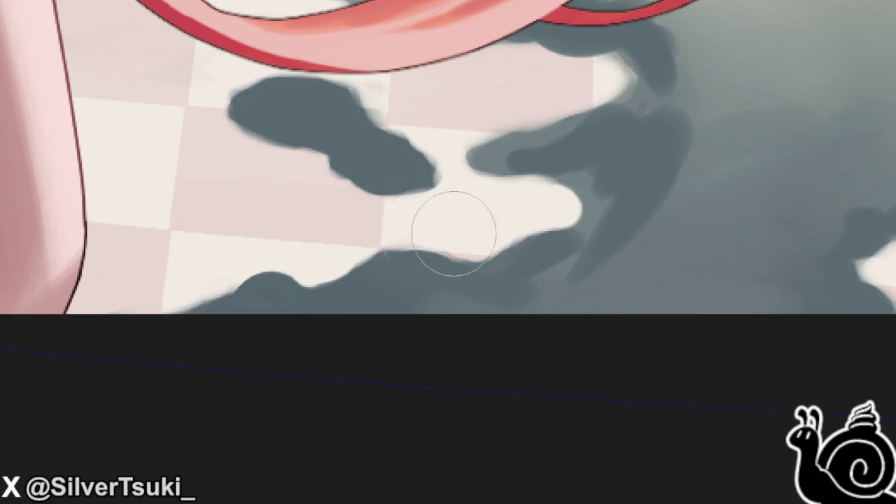
{"action": "scroll", "coordinate": [497, 256], "scroll_direction": "down", "scroll_amount": 2}
{"action": "scroll", "coordinate": [500, 260], "scroll_direction": "down", "scroll_amount": 3}
{"action": "scroll", "coordinate": [500, 261], "scroll_direction": "down", "scroll_amount": 3}
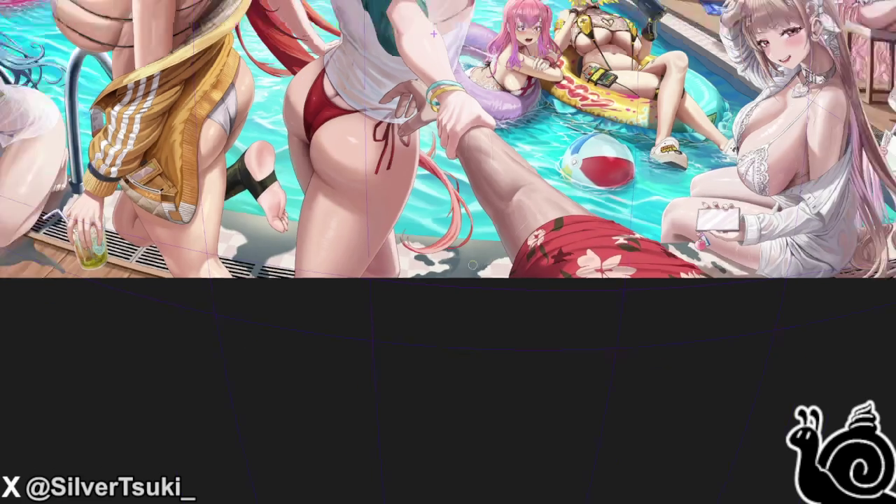
{"action": "scroll", "coordinate": [499, 262], "scroll_direction": "down", "scroll_amount": 2}
{"action": "scroll", "coordinate": [320, 249], "scroll_direction": "up", "scroll_amount": 1}
{"action": "scroll", "coordinate": [322, 258], "scroll_direction": "up", "scroll_amount": 2}
{"action": "scroll", "coordinate": [324, 263], "scroll_direction": "up", "scroll_amount": 2}
{"action": "scroll", "coordinate": [336, 252], "scroll_direction": "up", "scroll_amount": 2}
{"action": "scroll", "coordinate": [347, 244], "scroll_direction": "up", "scroll_amount": 1}
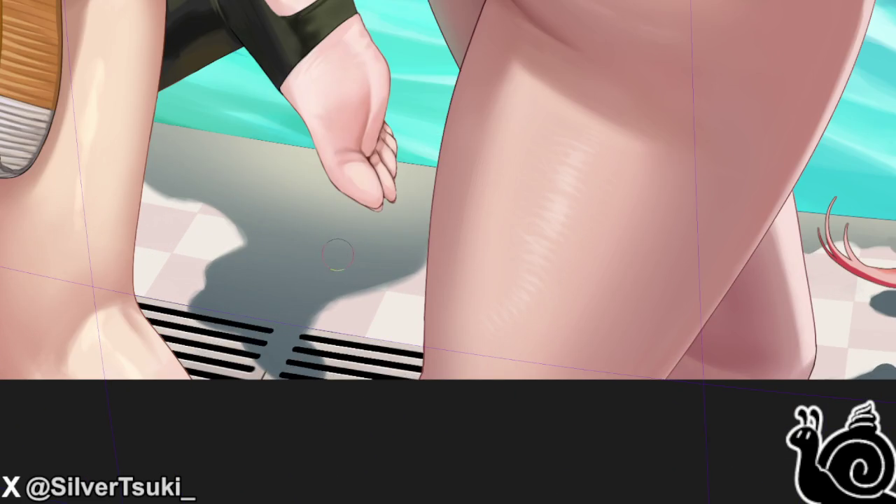
- Zoom to the pool edge and brush grey shadow marks onto the tiles beside the grate
{"action": "scroll", "coordinate": [392, 241], "scroll_direction": "down", "scroll_amount": 2}
{"action": "scroll", "coordinate": [721, 294], "scroll_direction": "down", "scroll_amount": 2}
{"action": "scroll", "coordinate": [704, 284], "scroll_direction": "up", "scroll_amount": 1}
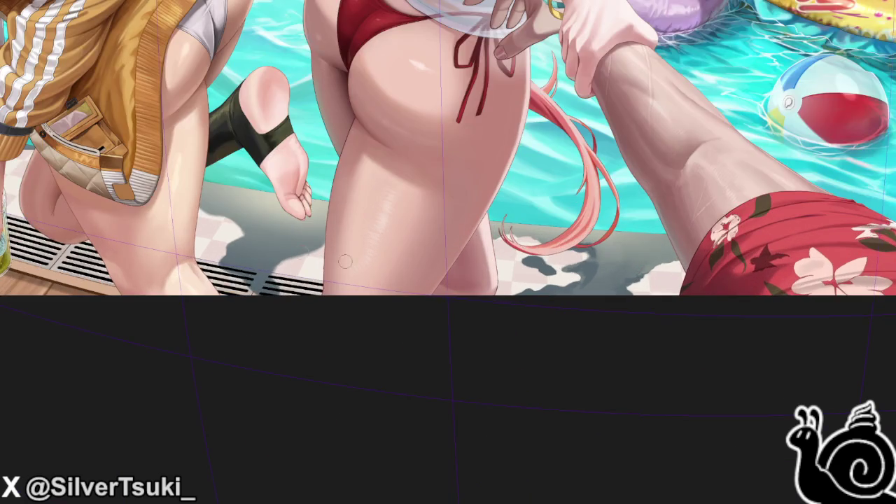
{"action": "scroll", "coordinate": [420, 273], "scroll_direction": "down", "scroll_amount": 2}
{"action": "scroll", "coordinate": [266, 145], "scroll_direction": "down", "scroll_amount": 1}
{"action": "scroll", "coordinate": [413, 144], "scroll_direction": "up", "scroll_amount": 2}
{"action": "scroll", "coordinate": [413, 144], "scroll_direction": "up", "scroll_amount": 1}
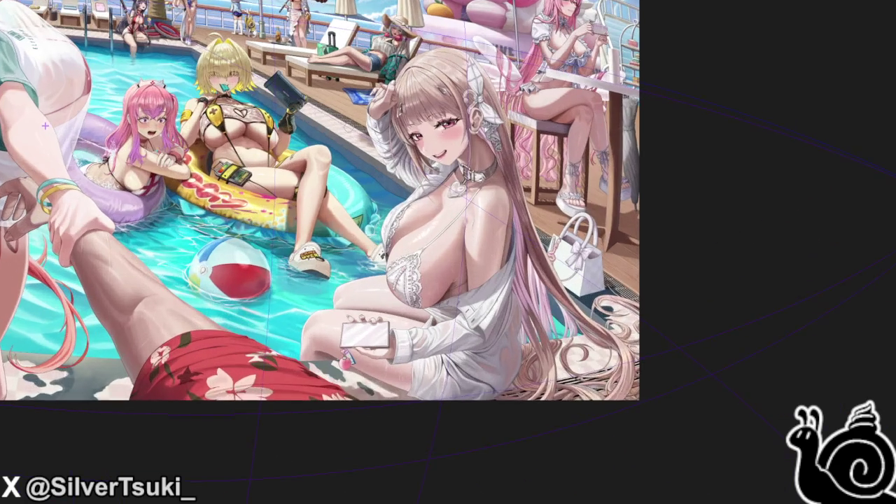
{"action": "scroll", "coordinate": [413, 144], "scroll_direction": "up", "scroll_amount": 2}
{"action": "scroll", "coordinate": [242, 155], "scroll_direction": "up", "scroll_amount": 2}
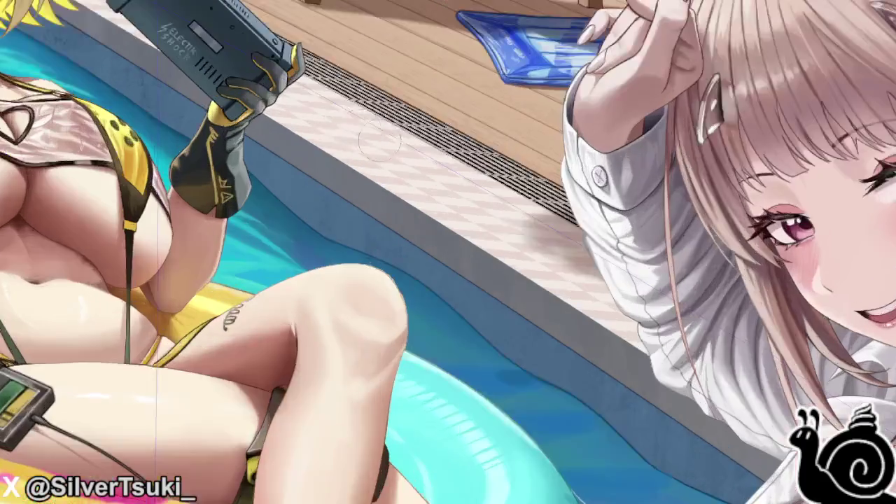
{"action": "scroll", "coordinate": [242, 155], "scroll_direction": "up", "scroll_amount": 2}
{"action": "mouse_move", "coordinate": [248, 153]}
{"action": "left_mouse_down"}
{"action": "mouse_move", "coordinate": [387, 183]}
{"action": "mouse_move", "coordinate": [280, 170]}
{"action": "mouse_move", "coordinate": [330, 164]}
{"action": "mouse_move", "coordinate": [390, 176]}
{"action": "left_mouse_up"}
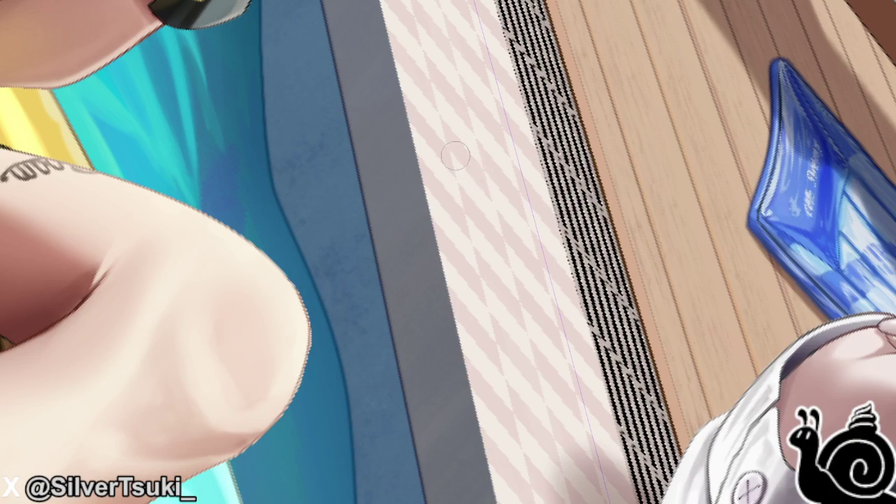
{"action": "mouse_move", "coordinate": [455, 151]}
{"action": "left_mouse_down"}
{"action": "mouse_move", "coordinate": [495, 206]}
{"action": "mouse_move", "coordinate": [442, 135]}
{"action": "mouse_move", "coordinate": [486, 231]}
{"action": "left_mouse_up"}
{"action": "left_click_drag", "start_coordinate": [452, 193], "coordinate": [494, 252]}
{"action": "mouse_move", "coordinate": [532, 287]}
{"action": "left_mouse_down"}
{"action": "mouse_move", "coordinate": [554, 341]}
{"action": "mouse_move", "coordinate": [527, 279]}
{"action": "mouse_move", "coordinate": [559, 354]}
{"action": "left_mouse_up"}
{"action": "left_click_drag", "start_coordinate": [545, 200], "coordinate": [602, 277]}
- Undo the stray stroke over the grate border and join the marks into one diagonal shadow
{"action": "key", "text": "ctrl+z"}
{"action": "mouse_move", "coordinate": [499, 222]}
{"action": "left_mouse_down"}
{"action": "mouse_move", "coordinate": [542, 277]}
{"action": "mouse_move", "coordinate": [539, 265]}
{"action": "mouse_move", "coordinate": [557, 336]}
{"action": "left_mouse_up"}
{"action": "mouse_move", "coordinate": [515, 280]}
{"action": "left_mouse_down"}
{"action": "mouse_move", "coordinate": [478, 216]}
{"action": "mouse_move", "coordinate": [498, 250]}
{"action": "left_mouse_up"}
{"action": "mouse_move", "coordinate": [490, 238]}
{"action": "left_mouse_down"}
{"action": "mouse_move", "coordinate": [445, 179]}
{"action": "mouse_move", "coordinate": [440, 155]}
{"action": "mouse_move", "coordinate": [448, 172]}
{"action": "left_mouse_up"}
{"action": "mouse_move", "coordinate": [437, 140]}
{"action": "left_mouse_down"}
{"action": "mouse_move", "coordinate": [455, 165]}
{"action": "mouse_move", "coordinate": [456, 203]}
{"action": "left_mouse_up"}
{"action": "mouse_move", "coordinate": [490, 259]}
{"action": "left_mouse_down"}
{"action": "mouse_move", "coordinate": [483, 193]}
{"action": "mouse_move", "coordinate": [511, 213]}
{"action": "left_mouse_up"}
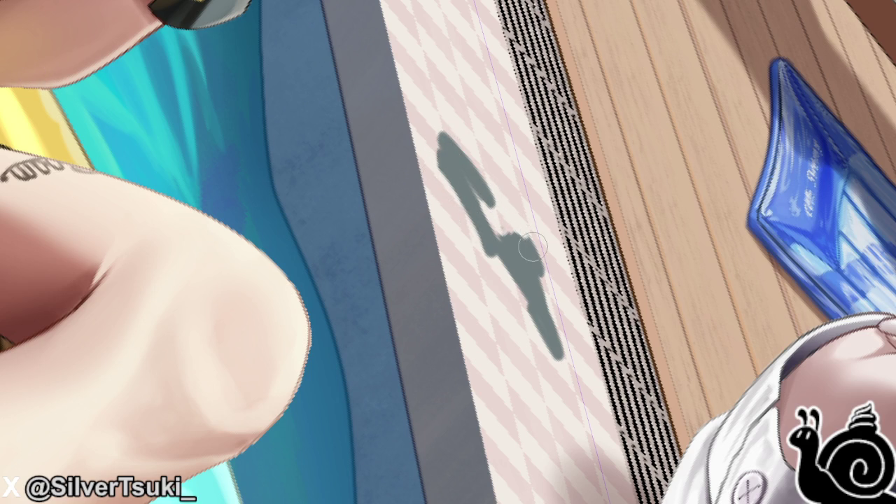
- Push the tile shadow's right edge outward and fill the gap joining its two parts
{"action": "left_click_drag", "start_coordinate": [544, 254], "coordinate": [556, 294]}
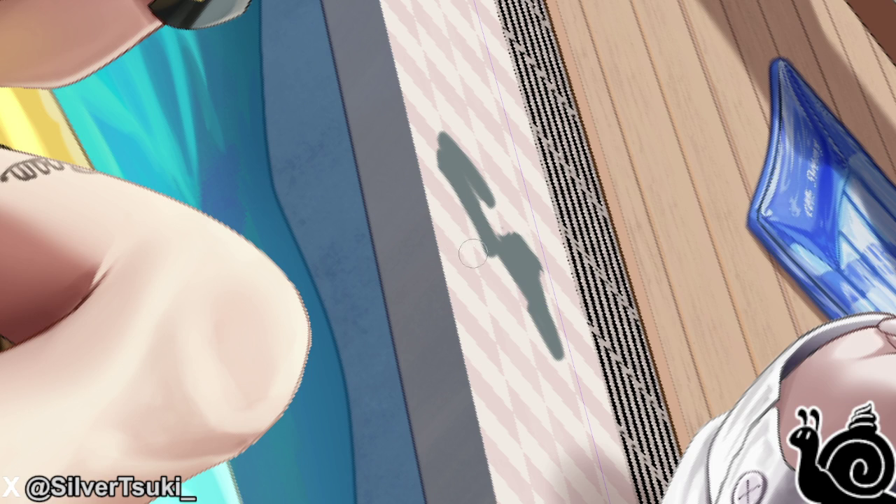
{"action": "left_click_drag", "start_coordinate": [512, 233], "coordinate": [469, 185]}
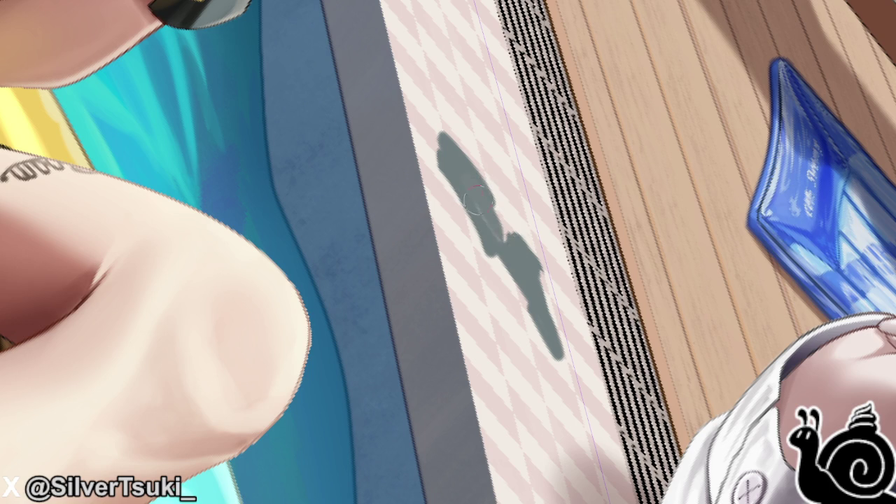
- Fill in the tile shadow's body and add ear-like points to its top
{"action": "left_click_drag", "start_coordinate": [510, 252], "coordinate": [479, 225]}
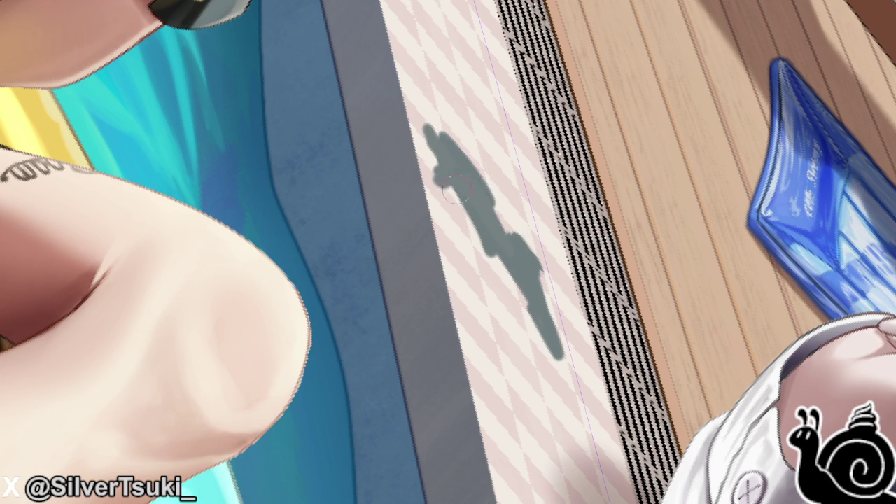
{"action": "left_click_drag", "start_coordinate": [482, 226], "coordinate": [541, 334]}
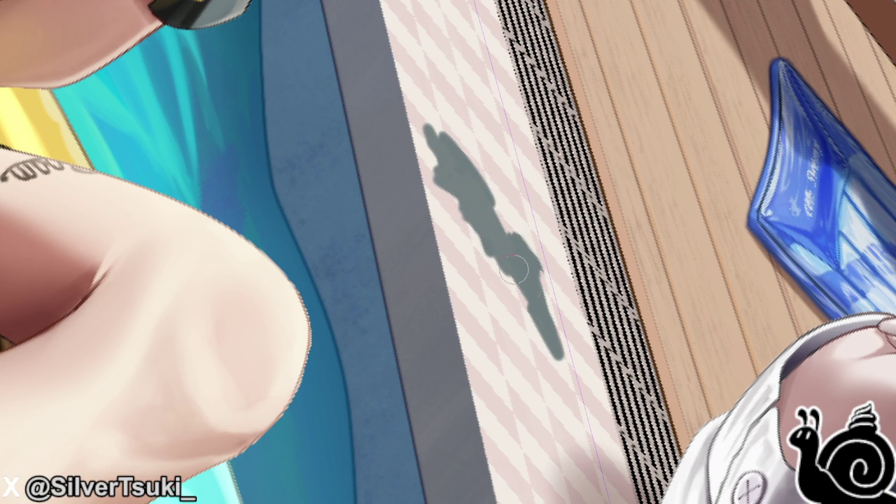
{"action": "left_click_drag", "start_coordinate": [514, 245], "coordinate": [471, 179]}
{"action": "left_click_drag", "start_coordinate": [444, 133], "coordinate": [487, 191]}
{"action": "mouse_move", "coordinate": [467, 159]}
{"action": "left_mouse_down"}
{"action": "mouse_move", "coordinate": [448, 130]}
{"action": "mouse_move", "coordinate": [456, 110]}
{"action": "mouse_move", "coordinate": [432, 126]}
{"action": "left_mouse_up"}
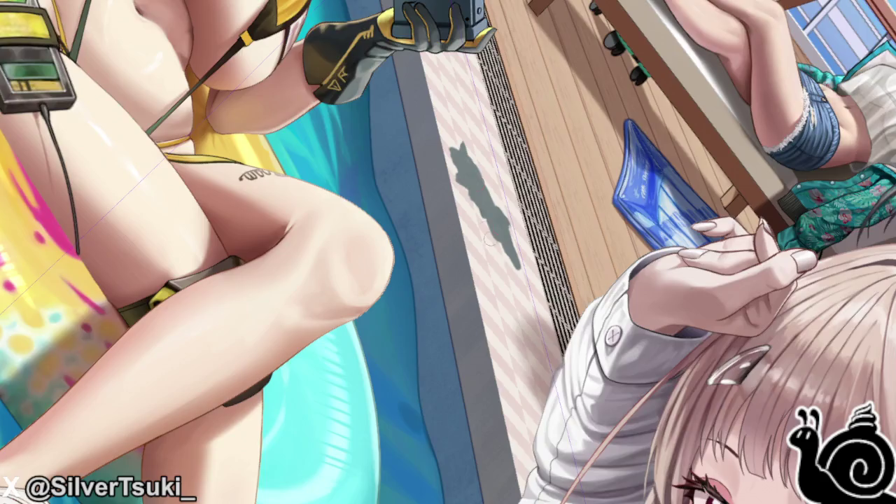
- Extend the shadow's lower-left and upper-left edges and add a grey stroke below it
{"action": "scroll", "coordinate": [413, 203], "scroll_direction": "down", "scroll_amount": 3}
{"action": "scroll", "coordinate": [411, 208], "scroll_direction": "down", "scroll_amount": 2}
{"action": "scroll", "coordinate": [439, 211], "scroll_direction": "up", "scroll_amount": 3}
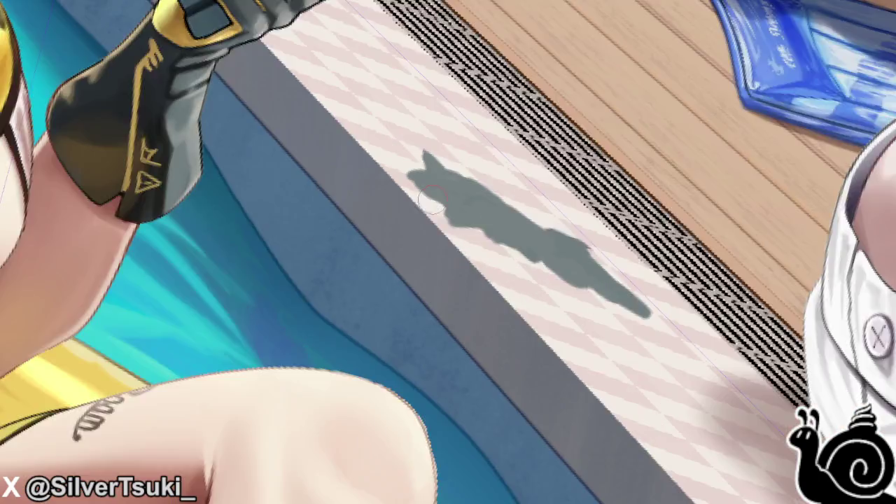
{"action": "scroll", "coordinate": [439, 211], "scroll_direction": "up", "scroll_amount": 2}
{"action": "mouse_move", "coordinate": [428, 203]}
{"action": "left_mouse_down"}
{"action": "mouse_move", "coordinate": [420, 234]}
{"action": "mouse_move", "coordinate": [449, 257]}
{"action": "mouse_move", "coordinate": [490, 266]}
{"action": "left_mouse_up"}
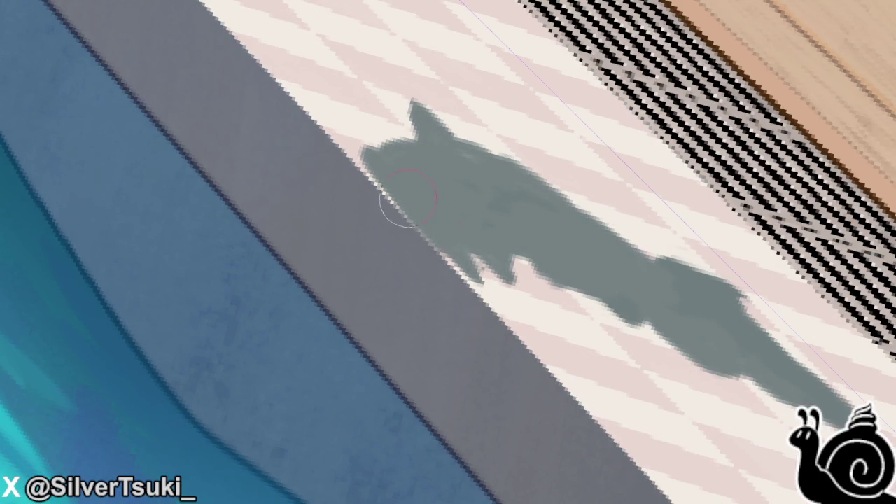
{"action": "mouse_move", "coordinate": [390, 200]}
{"action": "left_mouse_down"}
{"action": "mouse_move", "coordinate": [355, 161]}
{"action": "mouse_move", "coordinate": [399, 210]}
{"action": "left_mouse_up"}
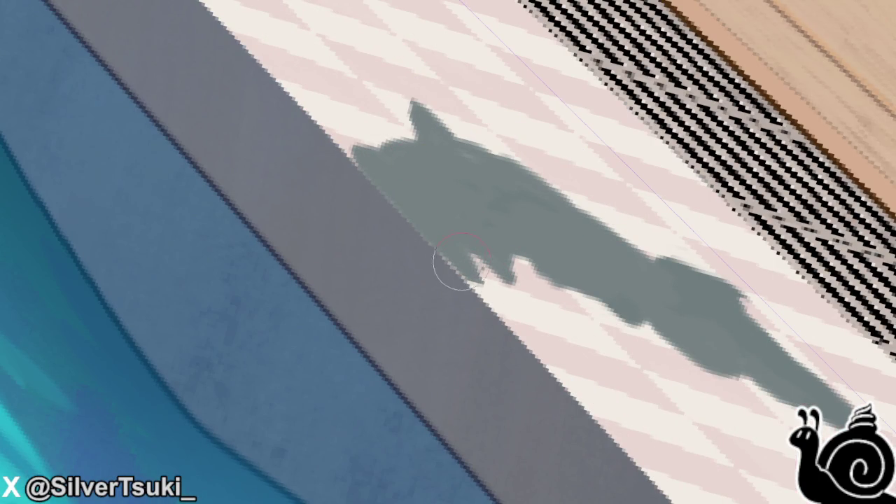
{"action": "mouse_move", "coordinate": [417, 120]}
{"action": "left_mouse_down"}
{"action": "mouse_move", "coordinate": [400, 100]}
{"action": "mouse_move", "coordinate": [356, 130]}
{"action": "mouse_move", "coordinate": [356, 170]}
{"action": "mouse_move", "coordinate": [379, 178]}
{"action": "left_mouse_up"}
{"action": "scroll", "coordinate": [406, 214], "scroll_direction": "down", "scroll_amount": 3}
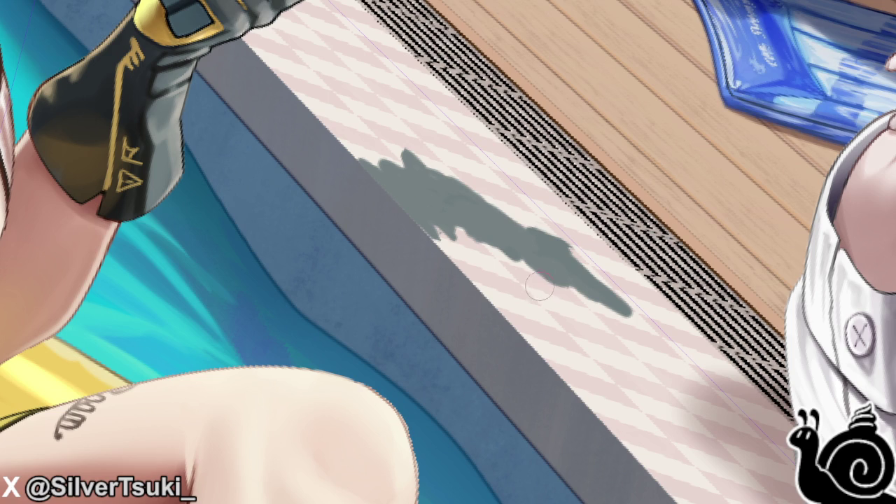
{"action": "mouse_move", "coordinate": [562, 303]}
{"action": "left_mouse_down"}
{"action": "mouse_move", "coordinate": [536, 300]}
{"action": "mouse_move", "coordinate": [581, 333]}
{"action": "mouse_move", "coordinate": [562, 323]}
{"action": "mouse_move", "coordinate": [568, 336]}
{"action": "mouse_move", "coordinate": [532, 301]}
{"action": "mouse_move", "coordinate": [565, 332]}
{"action": "left_mouse_up"}
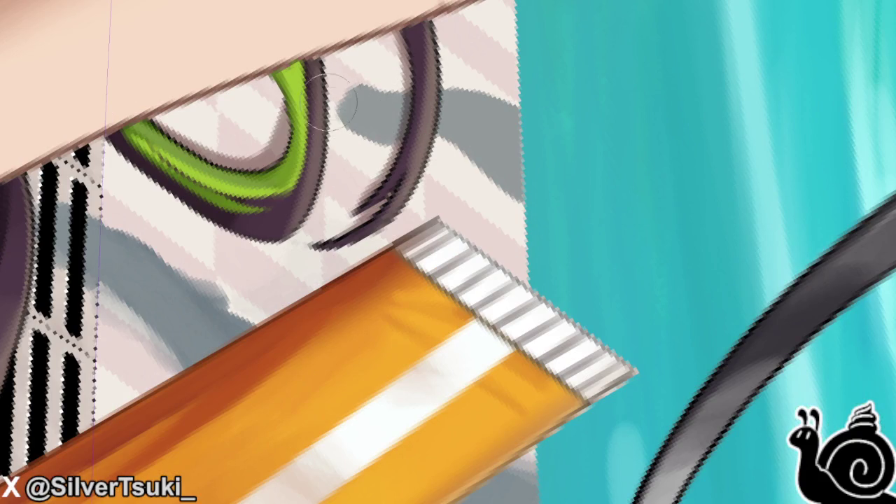
- Reshape the grey shadow beside the sunscreen tube and brush pinkish-white tile colour up into it
{"action": "left_click_drag", "start_coordinate": [329, 101], "coordinate": [392, 161]}
{"action": "left_click_drag", "start_coordinate": [434, 77], "coordinate": [483, 98]}
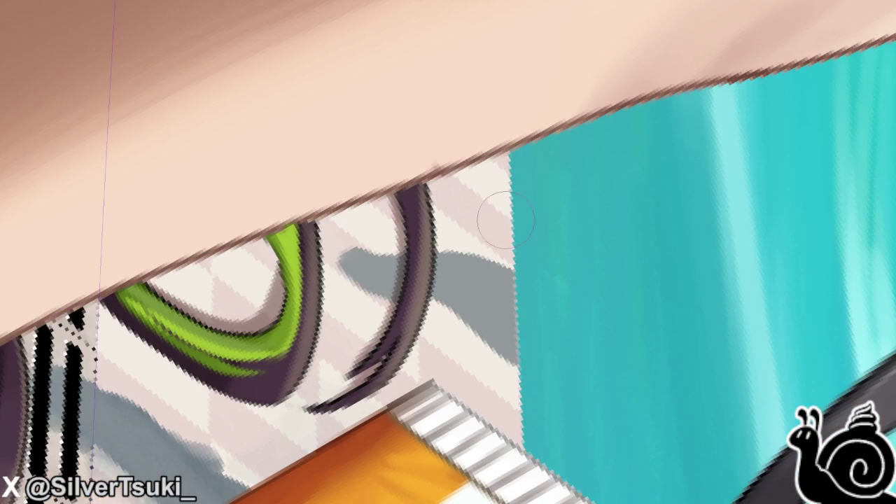
{"action": "left_click_drag", "start_coordinate": [473, 204], "coordinate": [466, 212]}
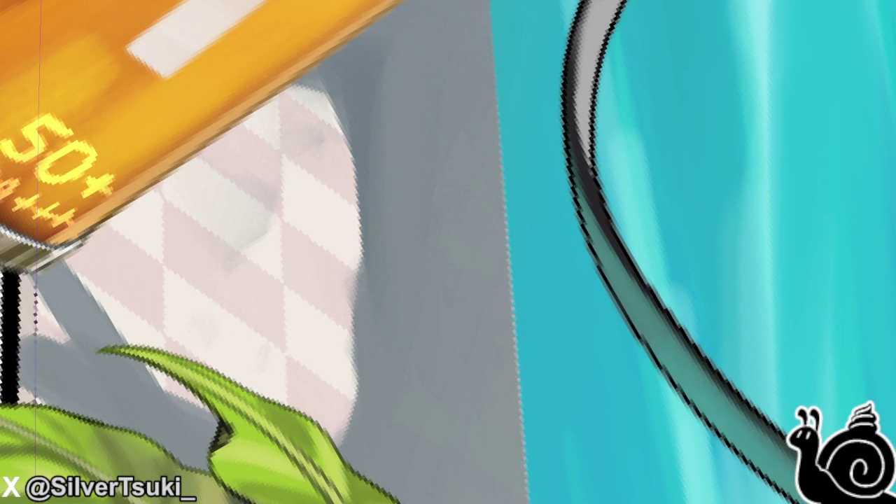
{"action": "left_click_drag", "start_coordinate": [320, 112], "coordinate": [347, 102]}
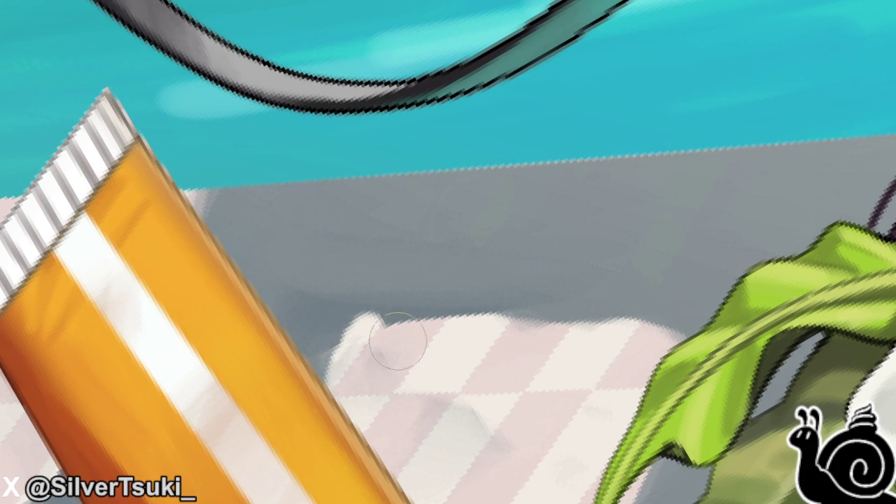
{"action": "mouse_move", "coordinate": [398, 340]}
{"action": "left_mouse_down"}
{"action": "mouse_move", "coordinate": [411, 310]}
{"action": "mouse_move", "coordinate": [456, 327]}
{"action": "mouse_move", "coordinate": [515, 299]}
{"action": "mouse_move", "coordinate": [499, 308]}
{"action": "left_mouse_up"}
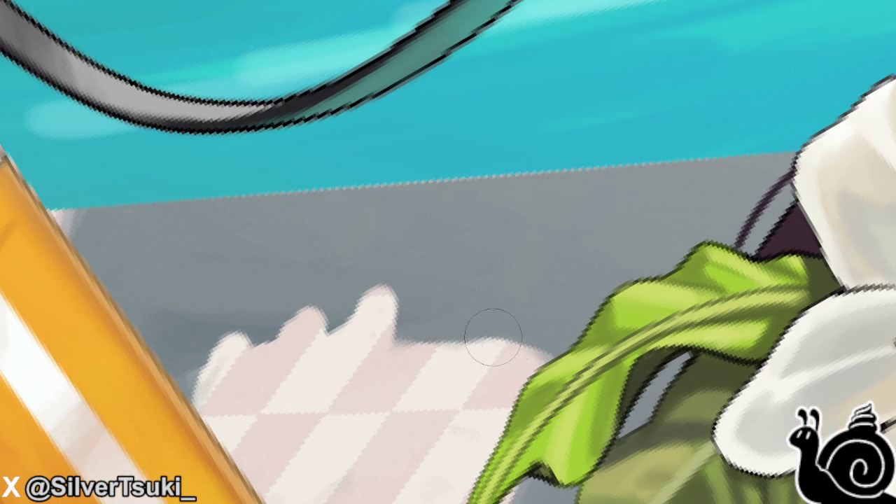
- Extend the pale lit tile patch further right and along its top-left edge
{"action": "mouse_move", "coordinate": [514, 340]}
{"action": "left_mouse_down"}
{"action": "mouse_move", "coordinate": [496, 327]}
{"action": "mouse_move", "coordinate": [430, 364]}
{"action": "mouse_move", "coordinate": [416, 360]}
{"action": "mouse_move", "coordinate": [376, 304]}
{"action": "mouse_move", "coordinate": [290, 310]}
{"action": "mouse_move", "coordinate": [278, 323]}
{"action": "mouse_move", "coordinate": [272, 310]}
{"action": "mouse_move", "coordinate": [248, 344]}
{"action": "mouse_move", "coordinate": [200, 364]}
{"action": "mouse_move", "coordinate": [196, 406]}
{"action": "mouse_move", "coordinate": [226, 360]}
{"action": "mouse_move", "coordinate": [203, 331]}
{"action": "left_mouse_up"}
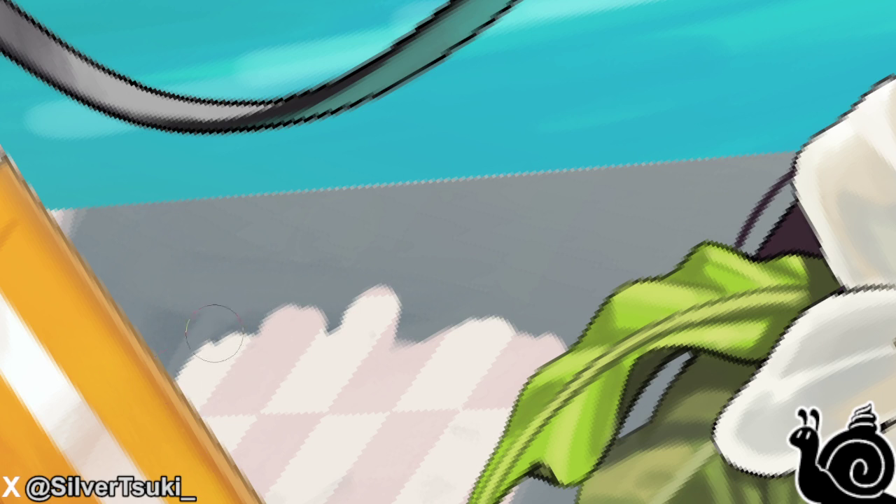
{"action": "scroll", "coordinate": [42, 87], "scroll_direction": "down", "scroll_amount": 3}
{"action": "scroll", "coordinate": [70, 160], "scroll_direction": "up", "scroll_amount": 3}
{"action": "mouse_move", "coordinate": [63, 178]}
{"action": "left_mouse_down"}
{"action": "mouse_move", "coordinate": [130, 184]}
{"action": "mouse_move", "coordinate": [86, 189]}
{"action": "mouse_move", "coordinate": [70, 204]}
{"action": "mouse_move", "coordinate": [147, 171]}
{"action": "mouse_move", "coordinate": [66, 230]}
{"action": "left_mouse_up"}
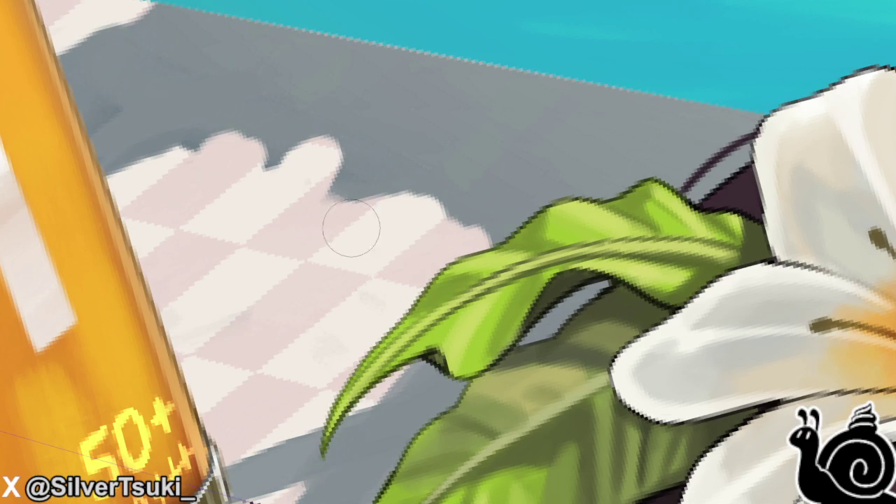
- Dab several round grey wet spots onto the pink tiles beside the sunscreen bottle
{"action": "left_click", "coordinate": [336, 240]}
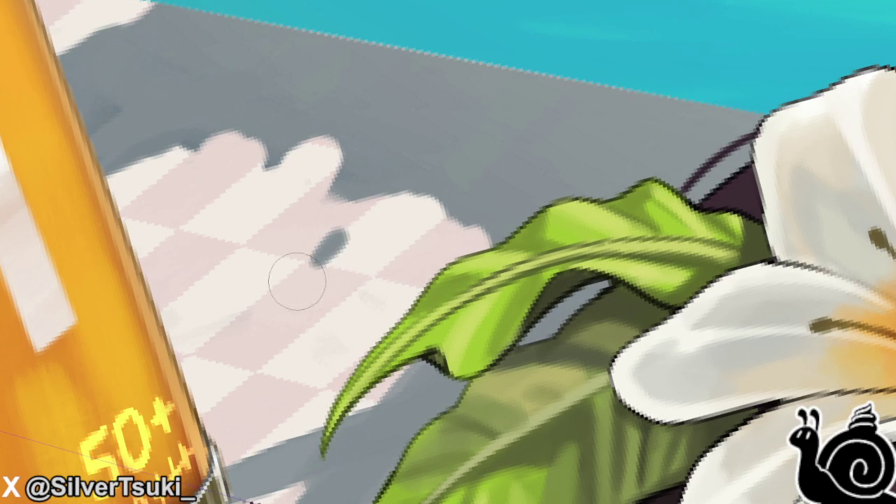
{"action": "left_click_drag", "start_coordinate": [317, 259], "coordinate": [350, 294]}
{"action": "left_click_drag", "start_coordinate": [242, 235], "coordinate": [203, 238]}
{"action": "left_click_drag", "start_coordinate": [189, 196], "coordinate": [178, 203]}
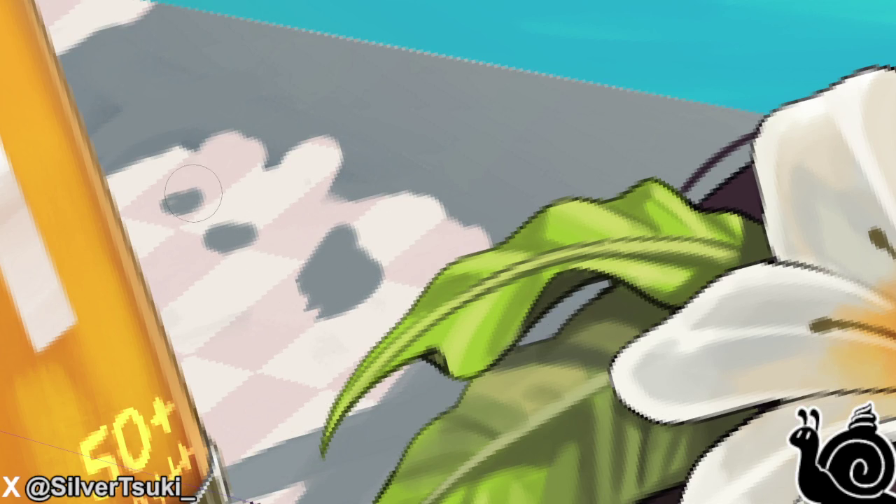
{"action": "left_click_drag", "start_coordinate": [235, 296], "coordinate": [241, 303]}
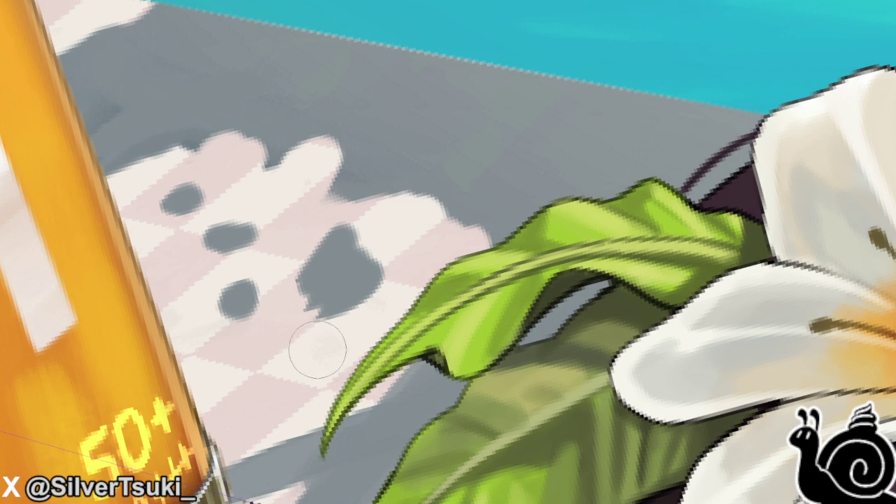
{"action": "scroll", "coordinate": [321, 351], "scroll_direction": "down", "scroll_amount": 5}
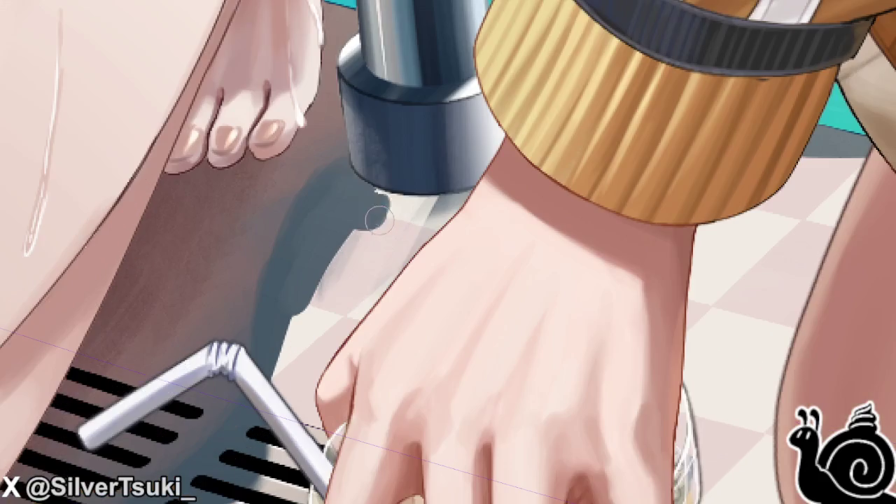
- Paint light highlight strokes on the floor under the ladder's pole base
{"action": "left_click_drag", "start_coordinate": [378, 219], "coordinate": [371, 238]}
{"action": "mouse_move", "coordinate": [378, 168]}
{"action": "left_mouse_down"}
{"action": "mouse_move", "coordinate": [350, 245]}
{"action": "mouse_move", "coordinate": [365, 177]}
{"action": "mouse_move", "coordinate": [361, 194]}
{"action": "mouse_move", "coordinate": [350, 194]}
{"action": "left_mouse_up"}
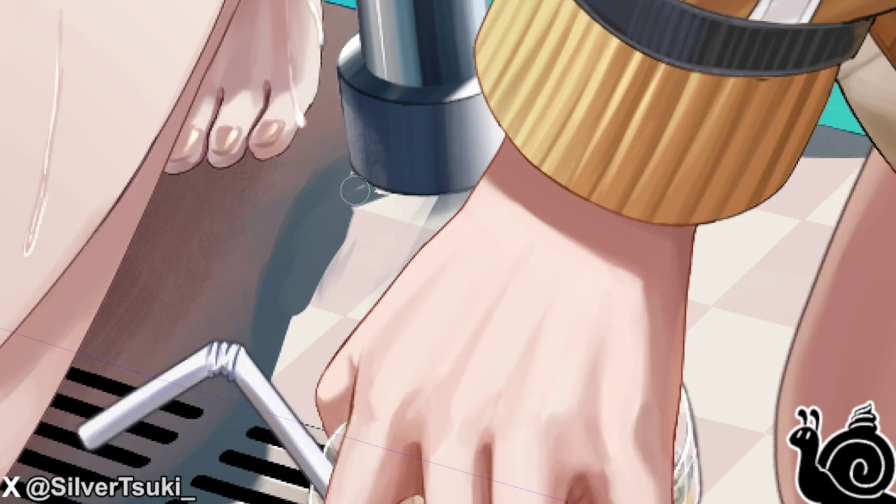
{"action": "scroll", "coordinate": [397, 184], "scroll_direction": "up", "scroll_amount": 3}
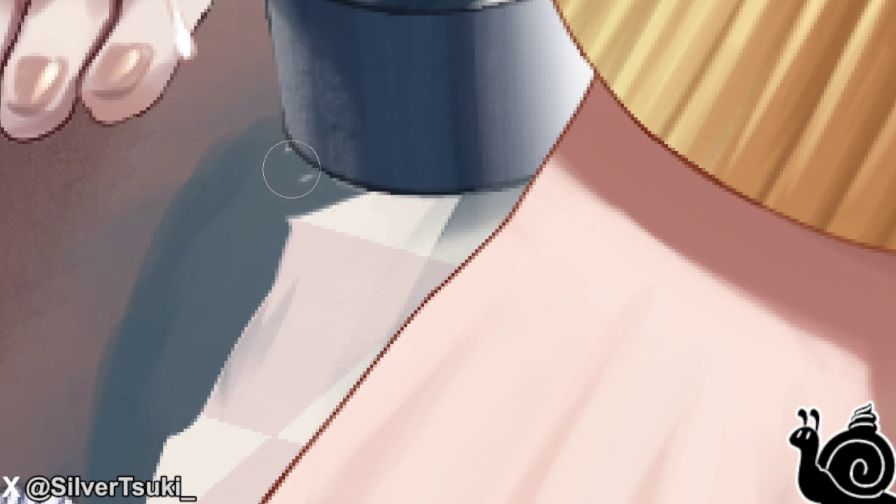
{"action": "scroll", "coordinate": [404, 276], "scroll_direction": "down", "scroll_amount": 3}
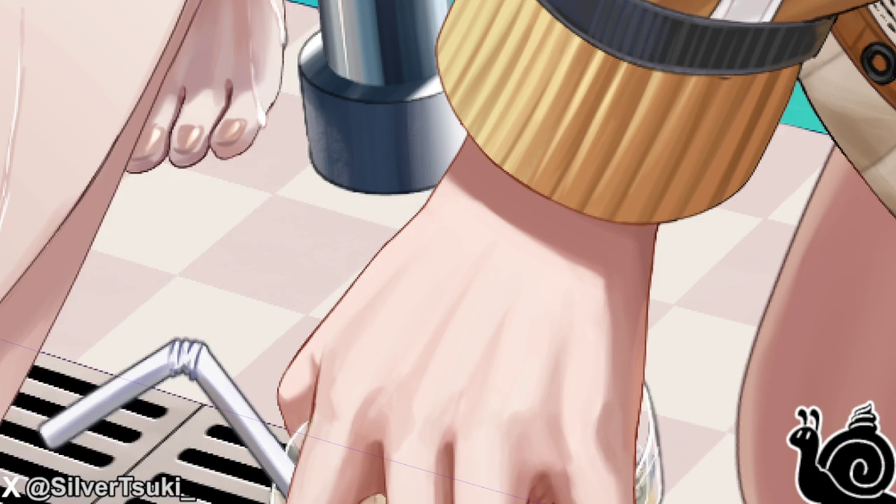
{"action": "scroll", "coordinate": [452, 294], "scroll_direction": "down", "scroll_amount": 3}
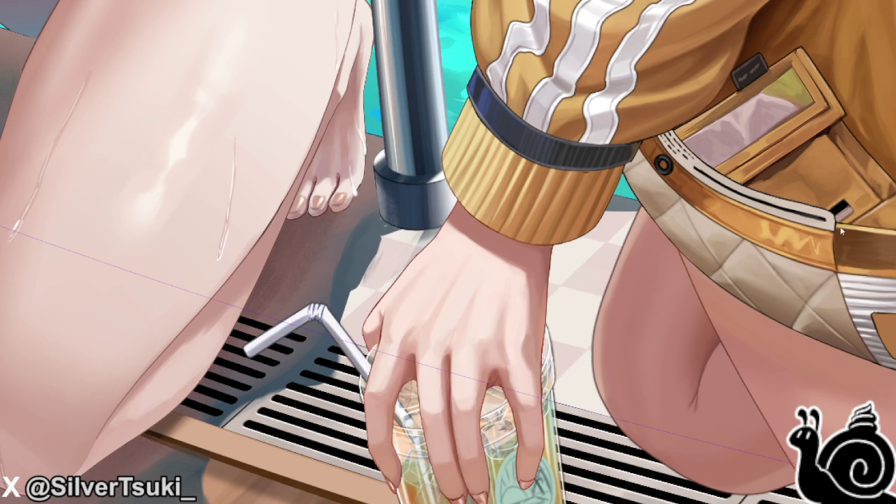
{"action": "scroll", "coordinate": [378, 160], "scroll_direction": "up", "scroll_amount": 6}
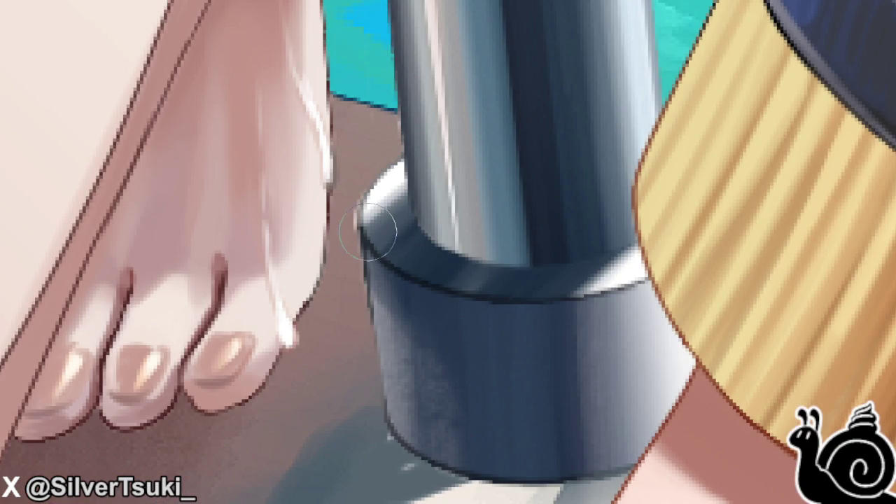
{"action": "scroll", "coordinate": [385, 340], "scroll_direction": "down", "scroll_amount": 2}
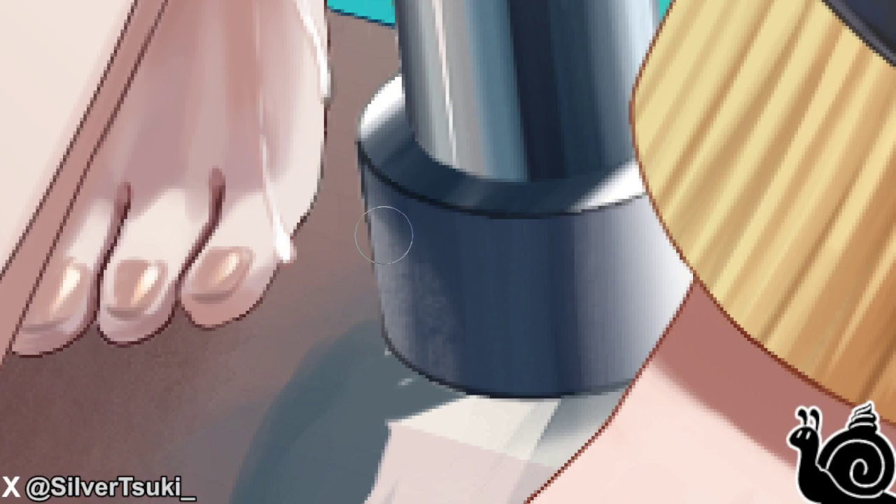
{"action": "scroll", "coordinate": [364, 161], "scroll_direction": "down", "scroll_amount": 5}
{"action": "scroll", "coordinate": [371, 210], "scroll_direction": "up", "scroll_amount": 5}
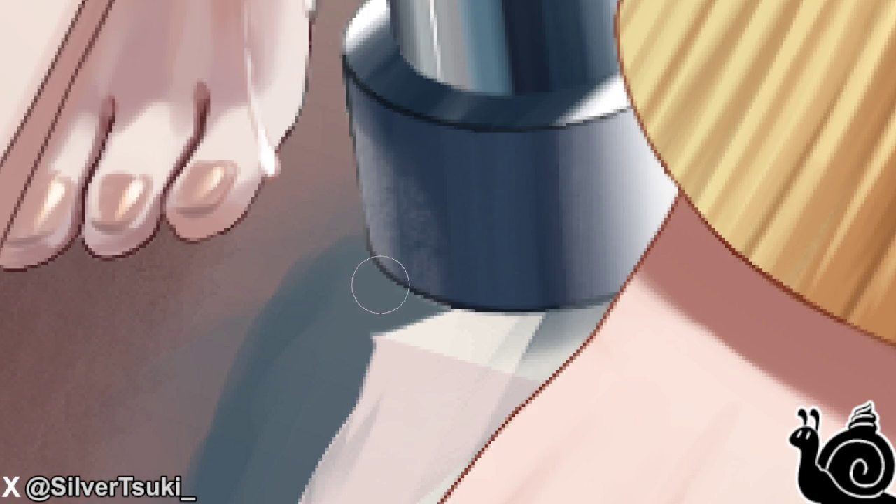
- Paint a darker blue-grey shadow wedge beneath the pole base and tilt the canvas view
{"action": "left_click_drag", "start_coordinate": [436, 300], "coordinate": [373, 289]}
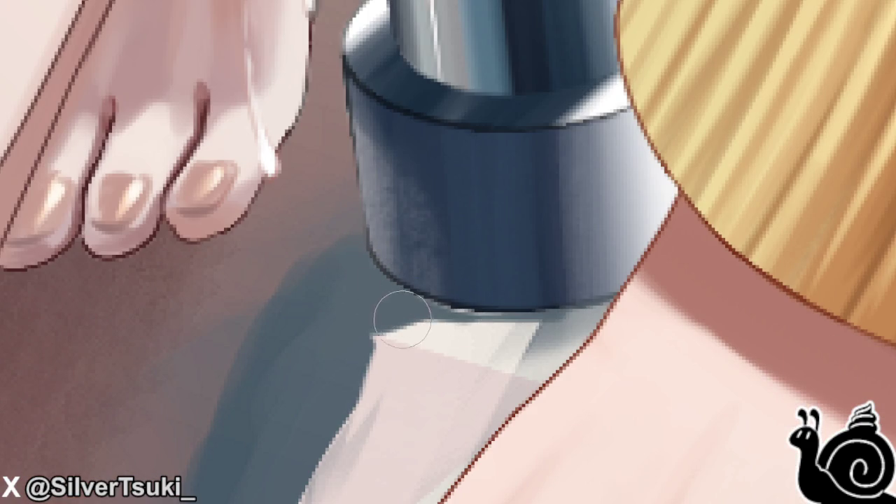
{"action": "left_click_drag", "start_coordinate": [486, 300], "coordinate": [381, 350]}
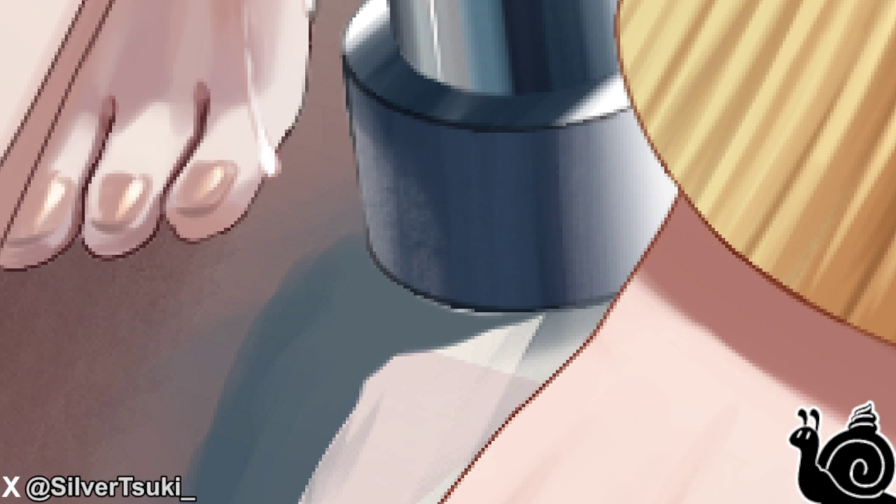
{"action": "left_click_drag", "start_coordinate": [479, 305], "coordinate": [513, 278]}
{"action": "scroll", "coordinate": [512, 279], "scroll_direction": "up", "scroll_amount": 3}
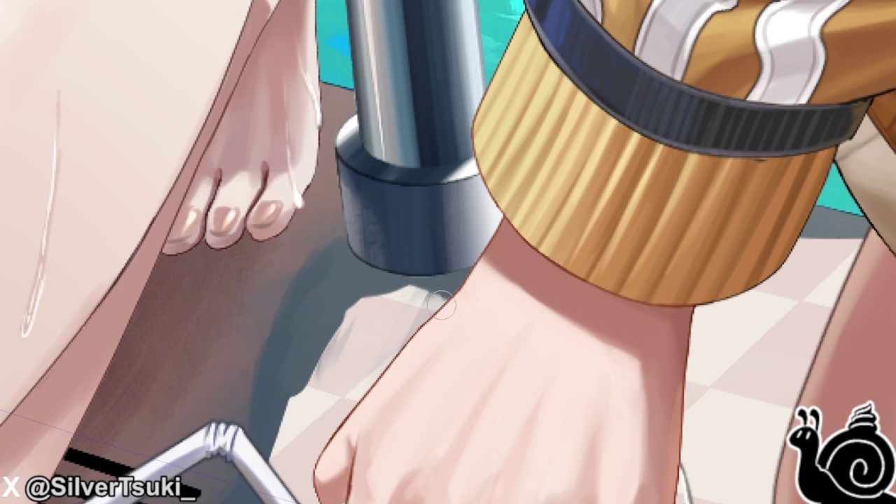
- Rotate the canvas clockwise twice and zoom in on the pole base's floor shadow
{"action": "key", "text": "6"}
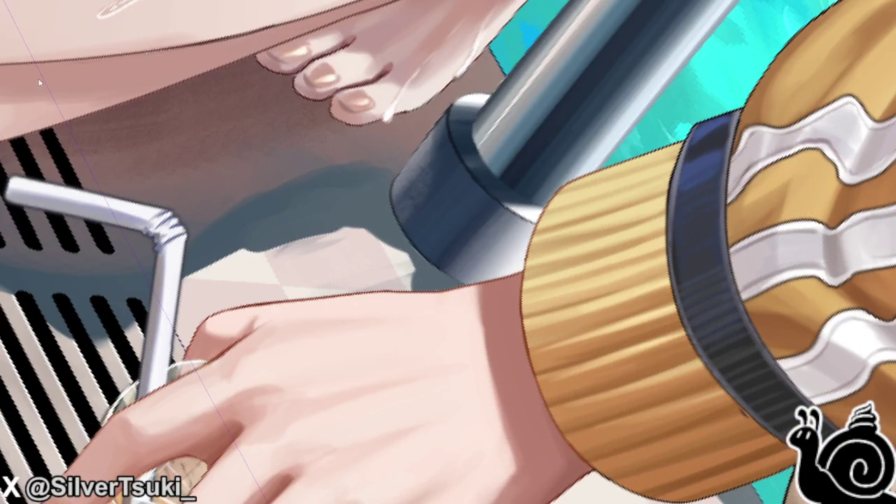
{"action": "scroll", "coordinate": [409, 271], "scroll_direction": "up", "scroll_amount": 2}
{"action": "key", "text": "6"}
{"action": "scroll", "coordinate": [358, 196], "scroll_direction": "up", "scroll_amount": 2}
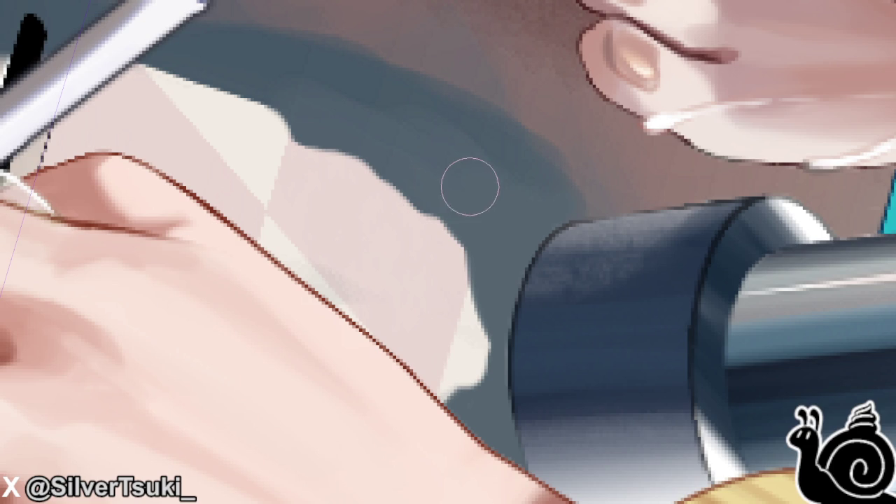
{"action": "scroll", "coordinate": [434, 217], "scroll_direction": "down", "scroll_amount": 3}
{"action": "scroll", "coordinate": [430, 207], "scroll_direction": "down", "scroll_amount": 3}
{"action": "scroll", "coordinate": [430, 207], "scroll_direction": "down", "scroll_amount": 3}
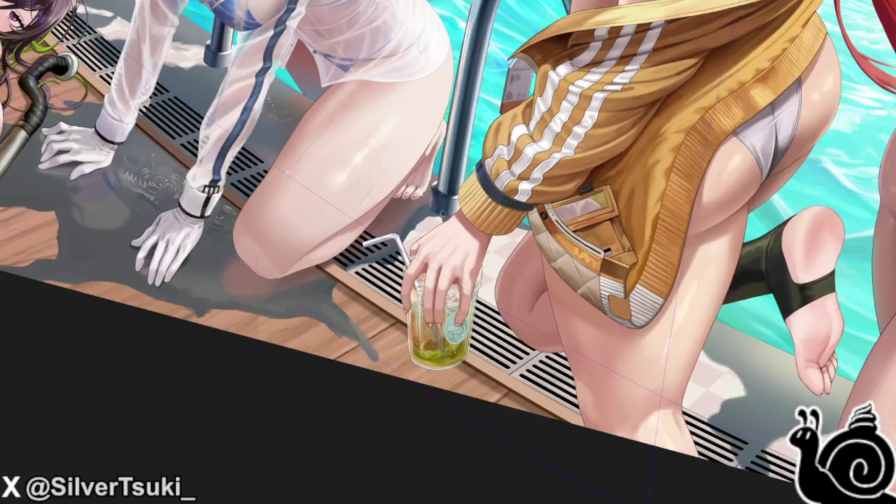
{"action": "scroll", "coordinate": [469, 199], "scroll_direction": "up", "scroll_amount": 4}
{"action": "scroll", "coordinate": [469, 198], "scroll_direction": "up", "scroll_amount": 1}
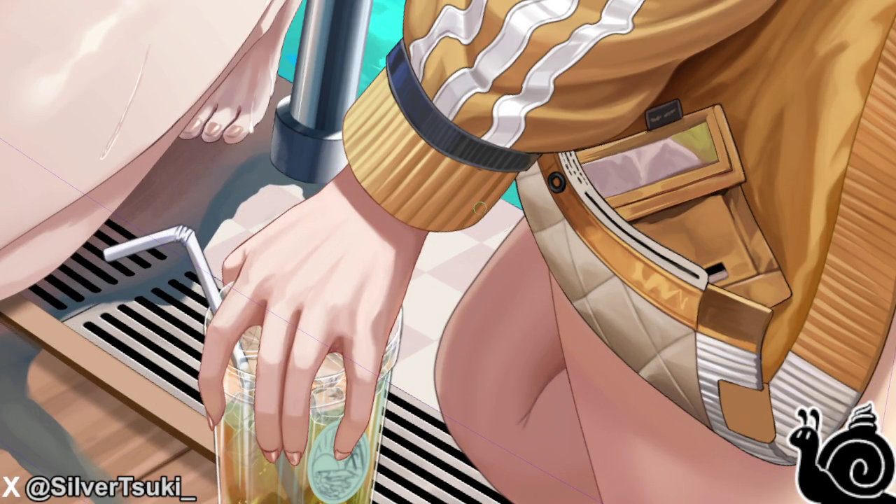
{"action": "scroll", "coordinate": [483, 207], "scroll_direction": "down", "scroll_amount": 1}
{"action": "scroll", "coordinate": [535, 246], "scroll_direction": "up", "scroll_amount": 3}
{"action": "scroll", "coordinate": [531, 284], "scroll_direction": "up", "scroll_amount": 3}
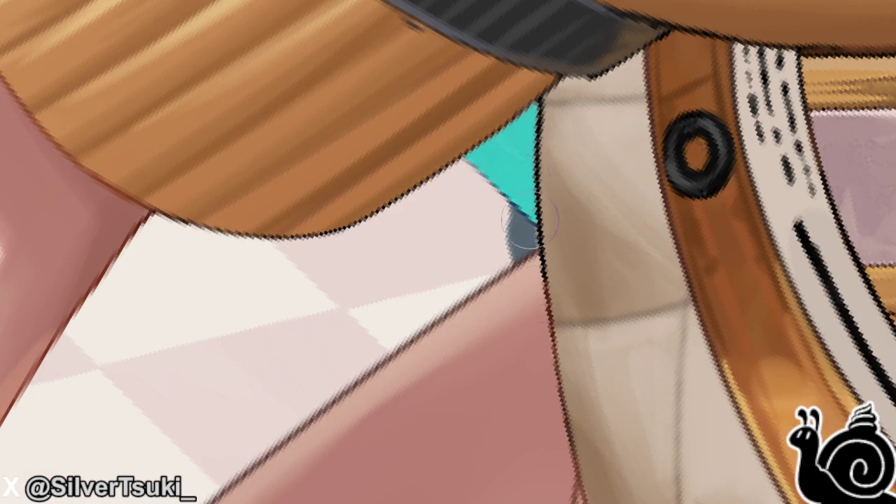
{"action": "scroll", "coordinate": [531, 286], "scroll_direction": "up", "scroll_amount": 2}
{"action": "scroll", "coordinate": [448, 308], "scroll_direction": "up", "scroll_amount": 2}
{"action": "mouse_move", "coordinate": [539, 220]}
{"action": "left_mouse_down"}
{"action": "mouse_move", "coordinate": [380, 280]}
{"action": "mouse_move", "coordinate": [330, 260]}
{"action": "mouse_move", "coordinate": [327, 236]}
{"action": "mouse_move", "coordinate": [308, 290]}
{"action": "mouse_move", "coordinate": [280, 190]}
{"action": "mouse_move", "coordinate": [296, 270]}
{"action": "mouse_move", "coordinate": [252, 199]}
{"action": "mouse_move", "coordinate": [260, 260]}
{"action": "mouse_move", "coordinate": [350, 250]}
{"action": "mouse_move", "coordinate": [410, 270]}
{"action": "mouse_move", "coordinate": [518, 224]}
{"action": "mouse_move", "coordinate": [476, 280]}
{"action": "mouse_move", "coordinate": [426, 260]}
{"action": "mouse_move", "coordinate": [370, 310]}
{"action": "mouse_move", "coordinate": [320, 266]}
{"action": "left_mouse_up"}
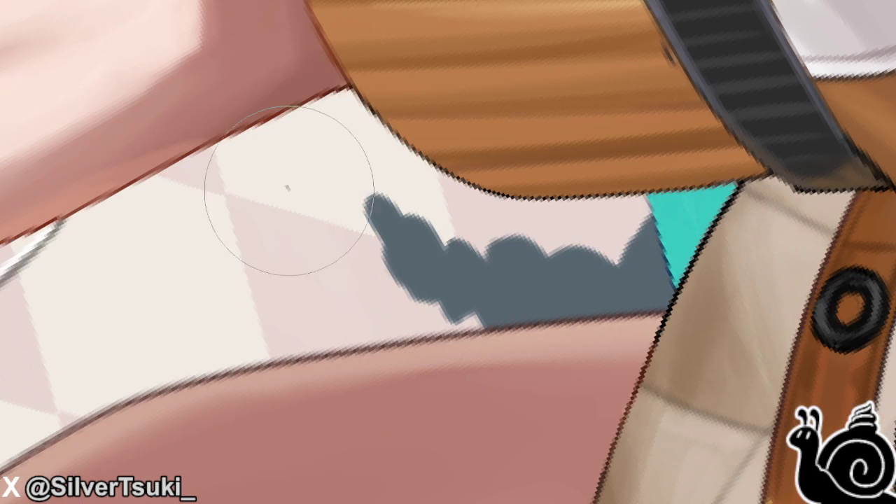
{"action": "left_click_drag", "start_coordinate": [290, 190], "coordinate": [301, 287]}
{"action": "left_click", "coordinate": [268, 239]}
{"action": "key", "text": "ctrl+z"}
{"action": "key", "text": "ctrl+z"}
{"action": "left_click", "coordinate": [266, 297]}
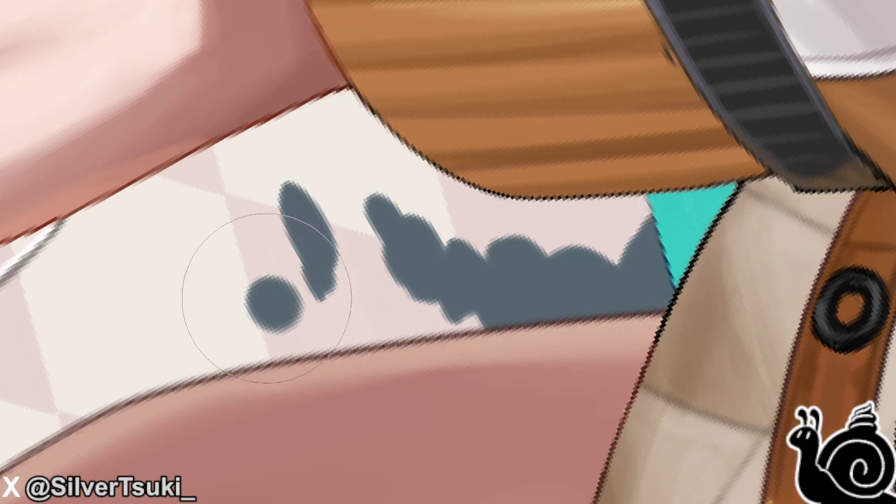
{"action": "key", "text": "ctrl+z"}
{"action": "left_click_drag", "start_coordinate": [221, 280], "coordinate": [248, 318]}
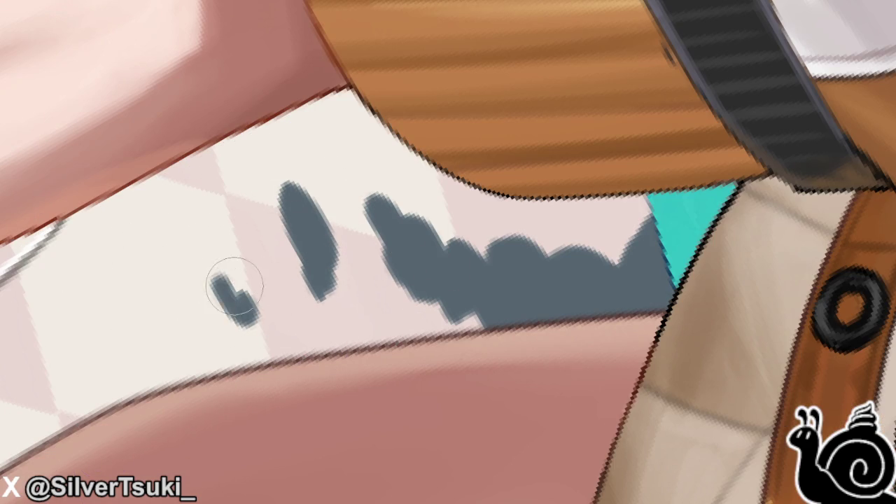
{"action": "left_click_drag", "start_coordinate": [172, 234], "coordinate": [150, 243]}
{"action": "left_click", "coordinate": [199, 224]}
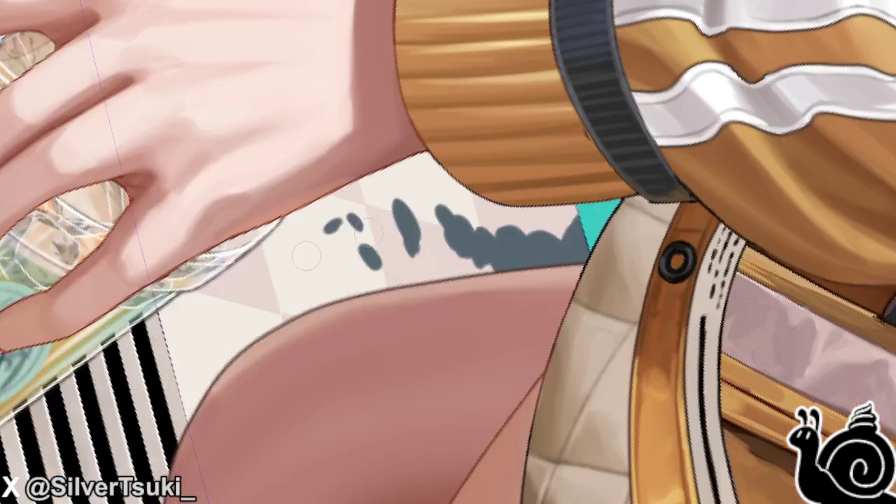
{"action": "scroll", "coordinate": [390, 206], "scroll_direction": "up", "scroll_amount": 2}
{"action": "left_click", "coordinate": [471, 188]}
{"action": "left_click_drag", "start_coordinate": [476, 184], "coordinate": [452, 203]}
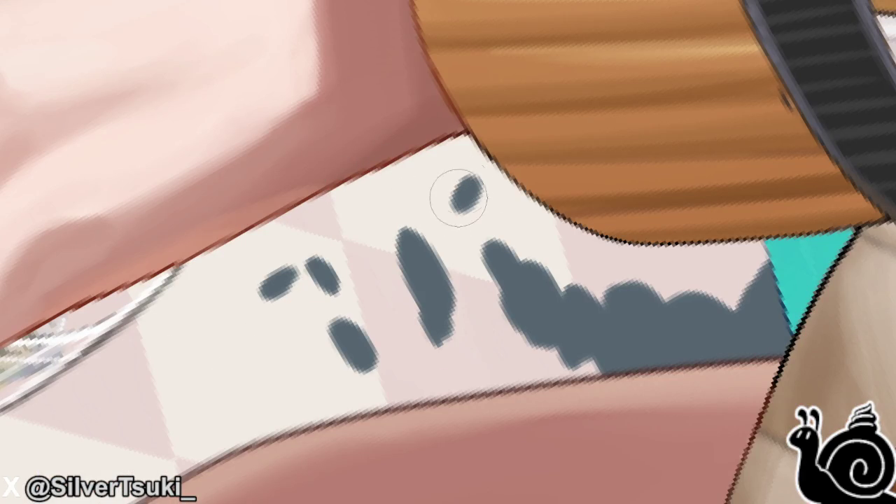
{"action": "mouse_move", "coordinate": [430, 329]}
{"action": "left_mouse_down"}
{"action": "mouse_move", "coordinate": [406, 236]}
{"action": "mouse_move", "coordinate": [430, 305]}
{"action": "mouse_move", "coordinate": [472, 336]}
{"action": "mouse_move", "coordinate": [456, 300]}
{"action": "left_mouse_up"}
{"action": "scroll", "coordinate": [456, 301], "scroll_direction": "down", "scroll_amount": 5}
{"action": "key", "text": "ctrl+0"}
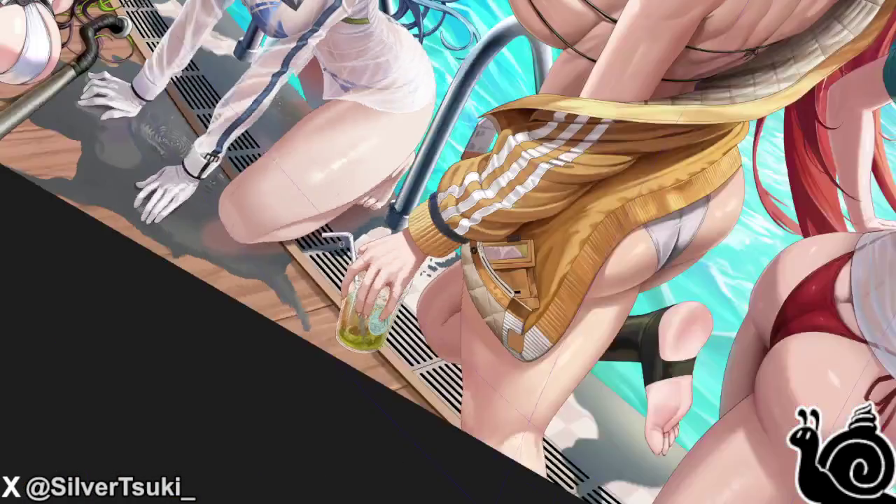
{"action": "scroll", "coordinate": [807, 66], "scroll_direction": "up", "scroll_amount": 1}
{"action": "scroll", "coordinate": [363, 248], "scroll_direction": "up", "scroll_amount": 2}
{"action": "scroll", "coordinate": [363, 248], "scroll_direction": "up", "scroll_amount": 3}
{"action": "scroll", "coordinate": [363, 248], "scroll_direction": "up", "scroll_amount": 4}
{"action": "key", "text": "ctrl+minus"}
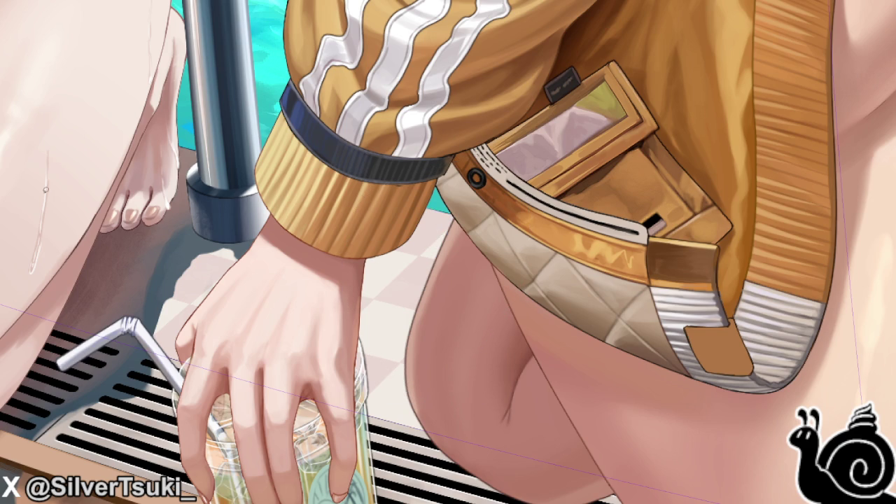
{"action": "key", "text": "ctrl+0"}
{"action": "scroll", "coordinate": [387, 274], "scroll_direction": "down", "scroll_amount": 1}
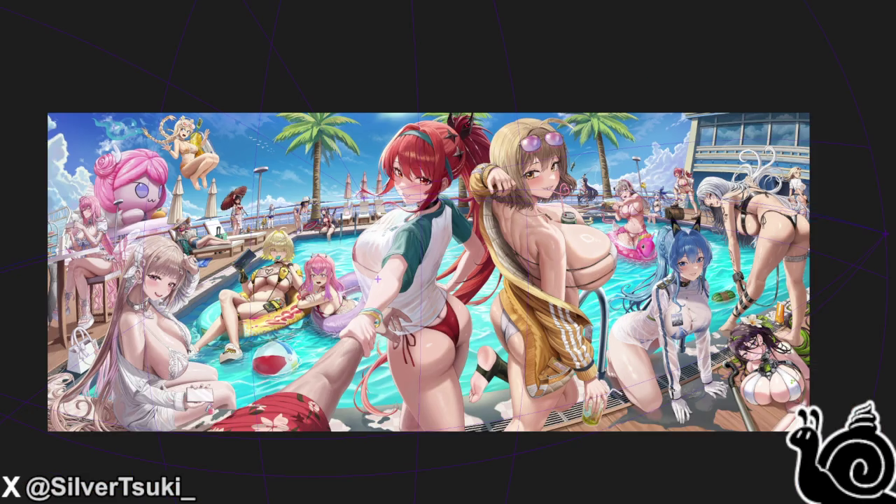
- Zoom in and extend the grey shadow blob on the floor beneath the gold cuff
{"action": "scroll", "coordinate": [377, 279], "scroll_direction": "up", "scroll_amount": 3}
{"action": "scroll", "coordinate": [392, 277], "scroll_direction": "up", "scroll_amount": 3}
{"action": "scroll", "coordinate": [414, 270], "scroll_direction": "up", "scroll_amount": 3}
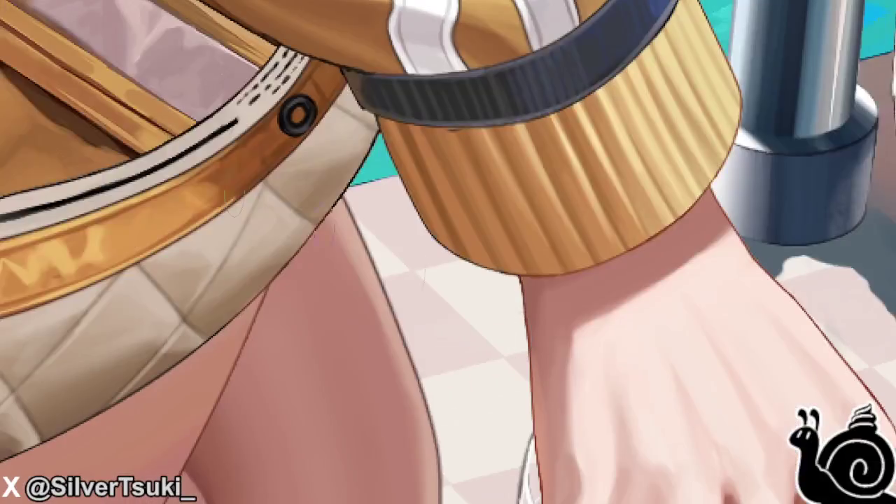
{"action": "mouse_move", "coordinate": [479, 294]}
{"action": "left_mouse_down"}
{"action": "mouse_move", "coordinate": [398, 324]}
{"action": "mouse_move", "coordinate": [406, 308]}
{"action": "mouse_move", "coordinate": [449, 295]}
{"action": "mouse_move", "coordinate": [381, 259]}
{"action": "mouse_move", "coordinate": [333, 262]}
{"action": "left_mouse_up"}
{"action": "scroll", "coordinate": [449, 295], "scroll_direction": "up", "scroll_amount": 3}
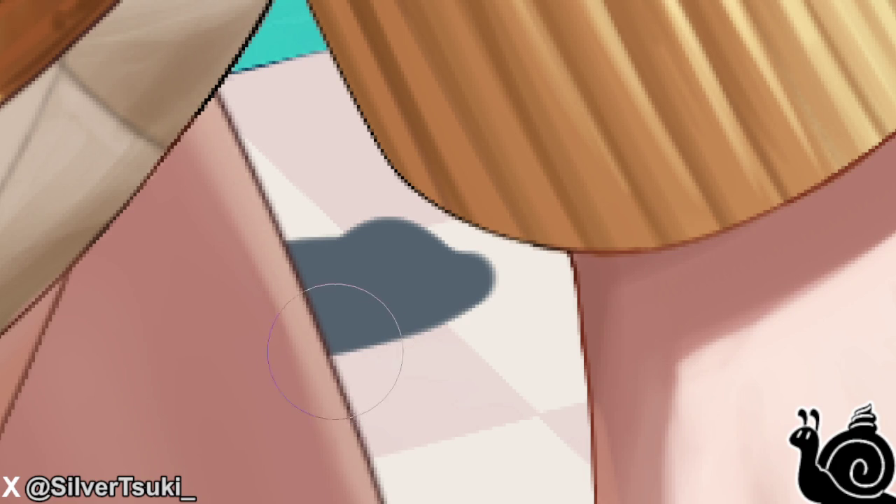
{"action": "left_click_drag", "start_coordinate": [515, 391], "coordinate": [445, 342]}
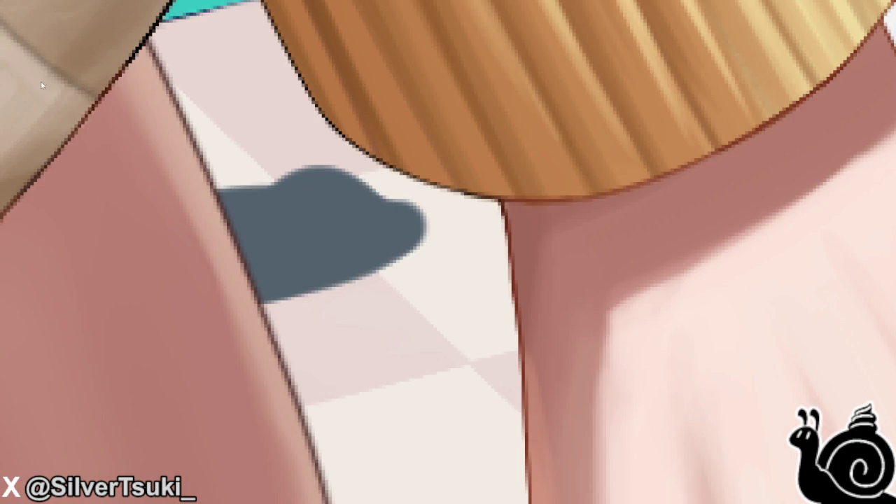
- Erase the blob's lower edge and add curled, rounded and small grey drip spots
{"action": "left_click_drag", "start_coordinate": [356, 266], "coordinate": [231, 307]}
{"action": "mouse_move", "coordinate": [284, 346]}
{"action": "left_mouse_down"}
{"action": "mouse_move", "coordinate": [430, 356]}
{"action": "mouse_move", "coordinate": [293, 378]}
{"action": "mouse_move", "coordinate": [414, 350]}
{"action": "mouse_move", "coordinate": [352, 386]}
{"action": "mouse_move", "coordinate": [240, 410]}
{"action": "mouse_move", "coordinate": [462, 343]}
{"action": "left_mouse_up"}
{"action": "mouse_move", "coordinate": [388, 301]}
{"action": "left_mouse_down"}
{"action": "mouse_move", "coordinate": [386, 273]}
{"action": "mouse_move", "coordinate": [511, 315]}
{"action": "mouse_move", "coordinate": [539, 285]}
{"action": "left_mouse_up"}
{"action": "mouse_move", "coordinate": [574, 314]}
{"action": "left_mouse_down"}
{"action": "mouse_move", "coordinate": [480, 310]}
{"action": "mouse_move", "coordinate": [500, 280]}
{"action": "left_mouse_up"}
{"action": "left_click_drag", "start_coordinate": [252, 70], "coordinate": [291, 74]}
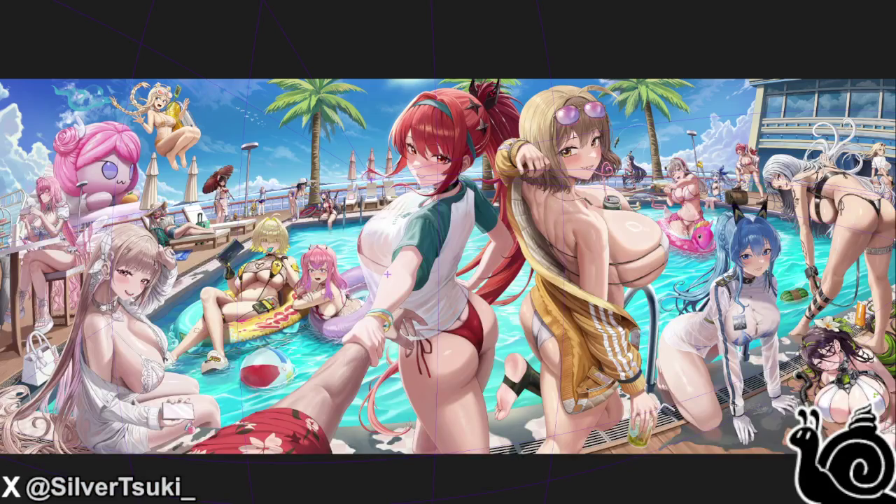
- Flip the canvas view and paint a blue-grey shadow on the wooden floor
{"action": "key", "text": "h"}
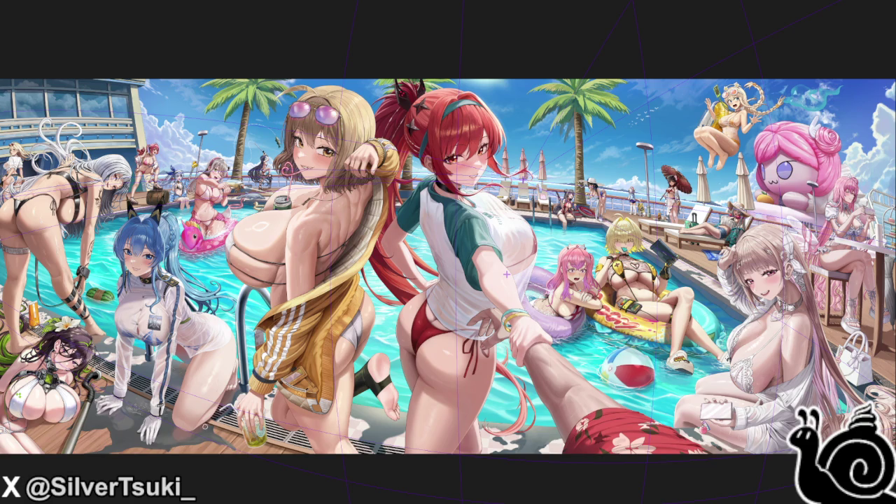
{"action": "scroll", "coordinate": [213, 460], "scroll_direction": "up", "scroll_amount": 2}
{"action": "scroll", "coordinate": [213, 460], "scroll_direction": "up", "scroll_amount": 3}
{"action": "scroll", "coordinate": [213, 460], "scroll_direction": "up", "scroll_amount": 2}
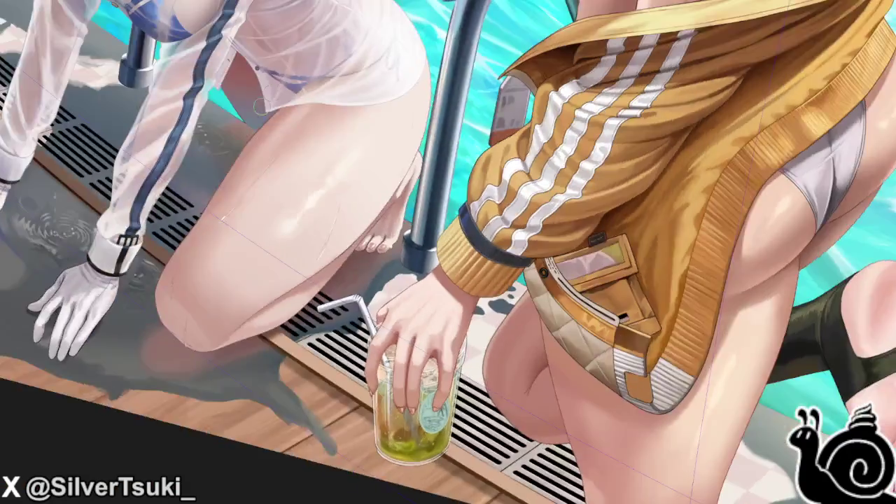
{"action": "scroll", "coordinate": [224, 294], "scroll_direction": "up", "scroll_amount": 3}
{"action": "scroll", "coordinate": [224, 300], "scroll_direction": "up", "scroll_amount": 3}
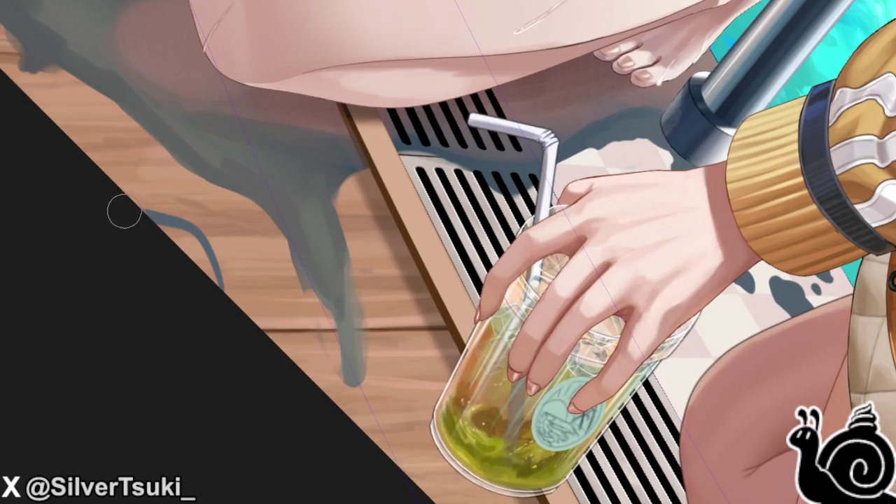
{"action": "scroll", "coordinate": [158, 231], "scroll_direction": "up", "scroll_amount": 3}
{"action": "mouse_move", "coordinate": [112, 193]}
{"action": "left_mouse_down"}
{"action": "mouse_move", "coordinate": [210, 216]}
{"action": "mouse_move", "coordinate": [224, 249]}
{"action": "mouse_move", "coordinate": [225, 292]}
{"action": "left_mouse_up"}
- Reset the view and delete the shadow inside an oval selection left of the hose
{"action": "key", "text": "2"}
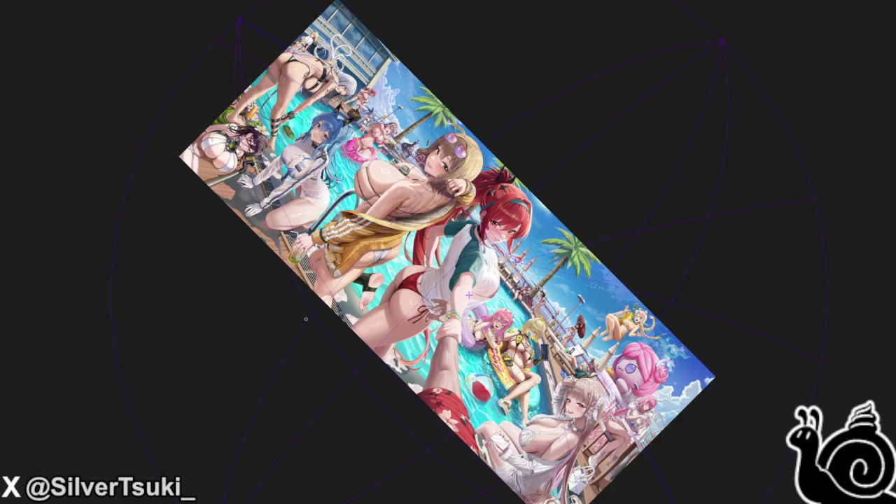
{"action": "key", "text": "5"}
{"action": "scroll", "coordinate": [183, 377], "scroll_direction": "up", "scroll_amount": 1}
{"action": "scroll", "coordinate": [183, 377], "scroll_direction": "up", "scroll_amount": 1}
{"action": "scroll", "coordinate": [184, 377], "scroll_direction": "up", "scroll_amount": 3}
{"action": "scroll", "coordinate": [296, 310], "scroll_direction": "up", "scroll_amount": 2}
{"action": "scroll", "coordinate": [296, 309], "scroll_direction": "up", "scroll_amount": 1}
{"action": "scroll", "coordinate": [296, 309], "scroll_direction": "up", "scroll_amount": 1}
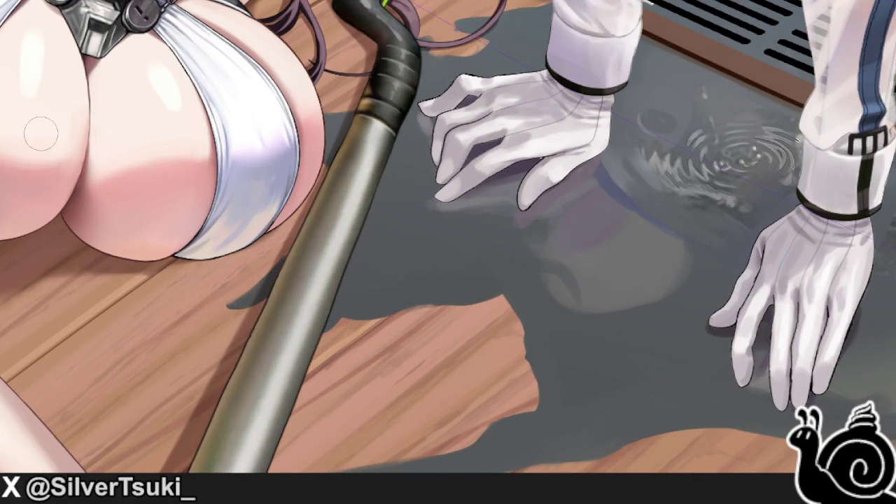
{"action": "left_click_drag", "start_coordinate": [239, 357], "coordinate": [225, 311]}
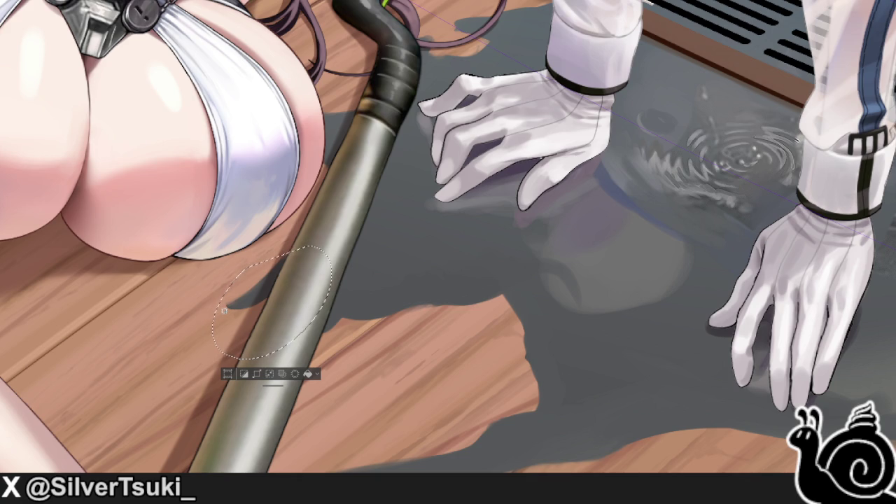
{"action": "key", "text": "Delete"}
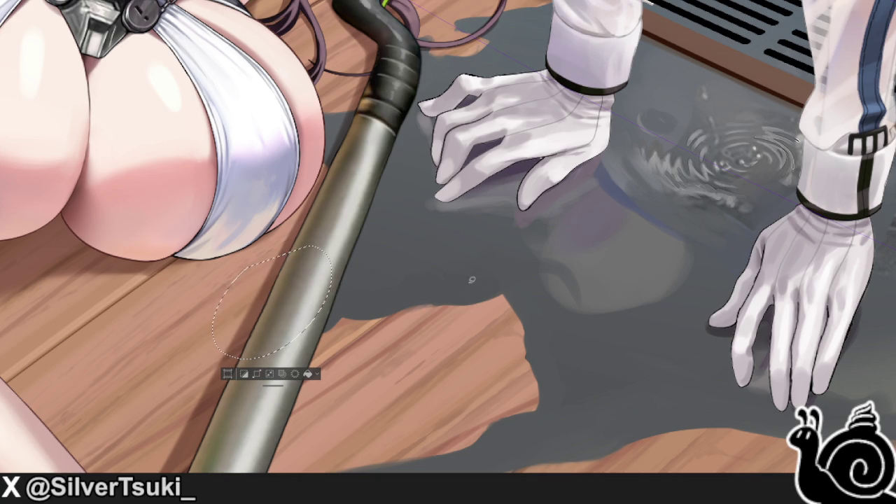
{"action": "key", "text": "ctrl+d"}
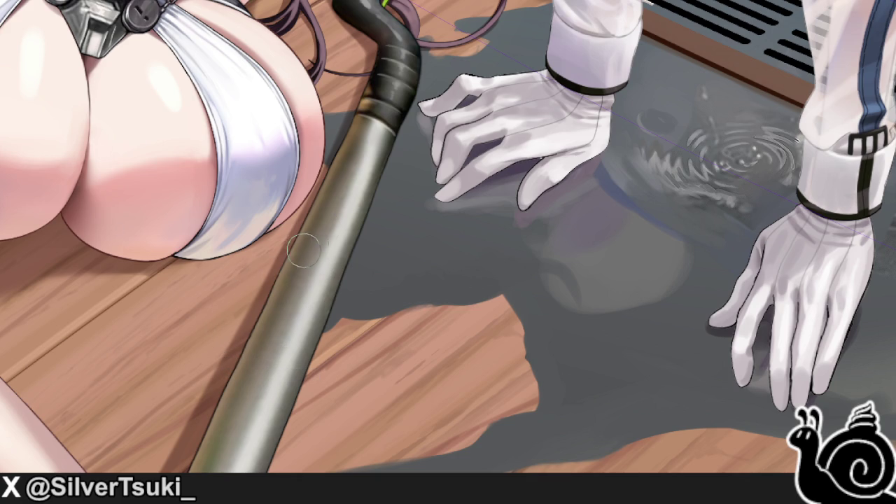
- Repaint dark shadows left of the hose, where it meets the wood, and inside the purple hair loop
{"action": "mouse_move", "coordinate": [283, 256]}
{"action": "left_mouse_down"}
{"action": "mouse_move", "coordinate": [266, 295]}
{"action": "mouse_move", "coordinate": [299, 244]}
{"action": "left_mouse_up"}
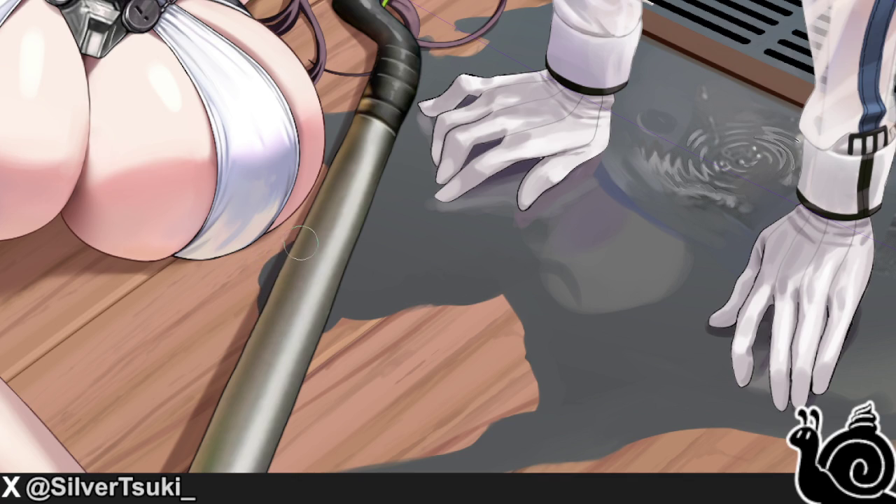
{"action": "mouse_move", "coordinate": [333, 336]}
{"action": "left_mouse_down"}
{"action": "mouse_move", "coordinate": [321, 343]}
{"action": "mouse_move", "coordinate": [336, 323]}
{"action": "left_mouse_up"}
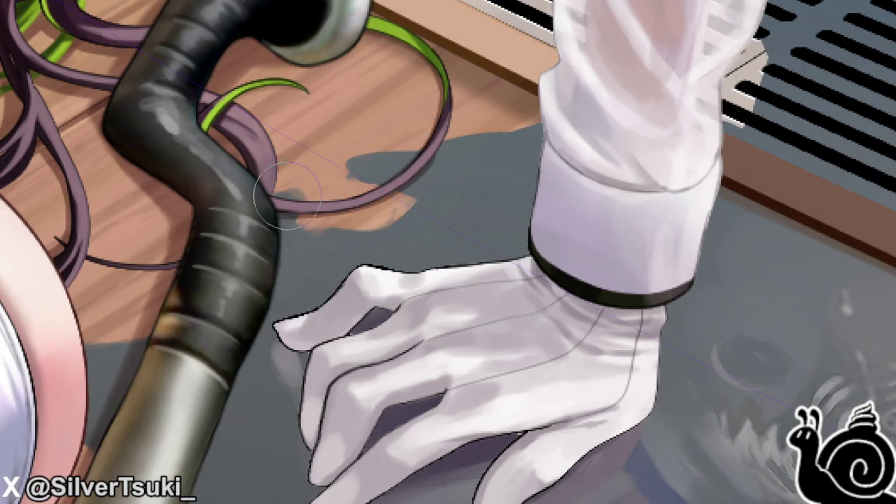
{"action": "mouse_move", "coordinate": [342, 103]}
{"action": "left_mouse_down"}
{"action": "mouse_move", "coordinate": [404, 107]}
{"action": "mouse_move", "coordinate": [367, 103]}
{"action": "left_mouse_up"}
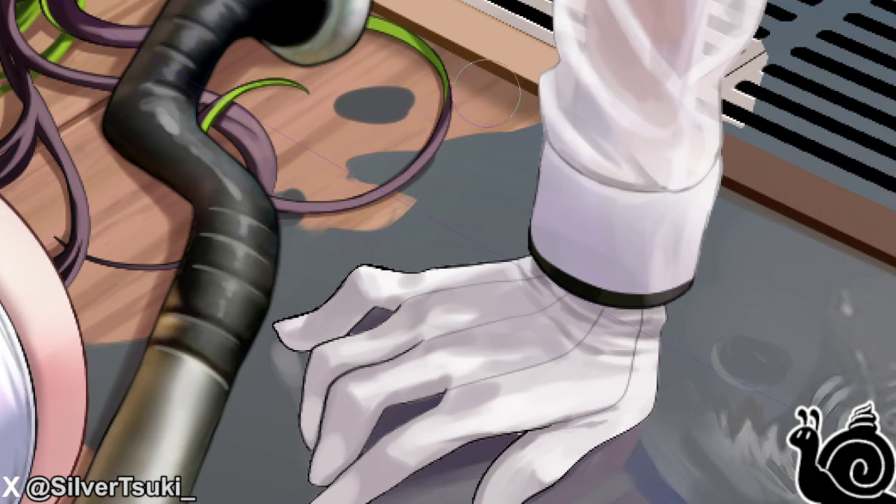
- Add wet spots on the wooden deck and large and small wet blobs along the drain edge
{"action": "left_click_drag", "start_coordinate": [483, 93], "coordinate": [497, 98]}
{"action": "left_click_drag", "start_coordinate": [470, 26], "coordinate": [489, 32]}
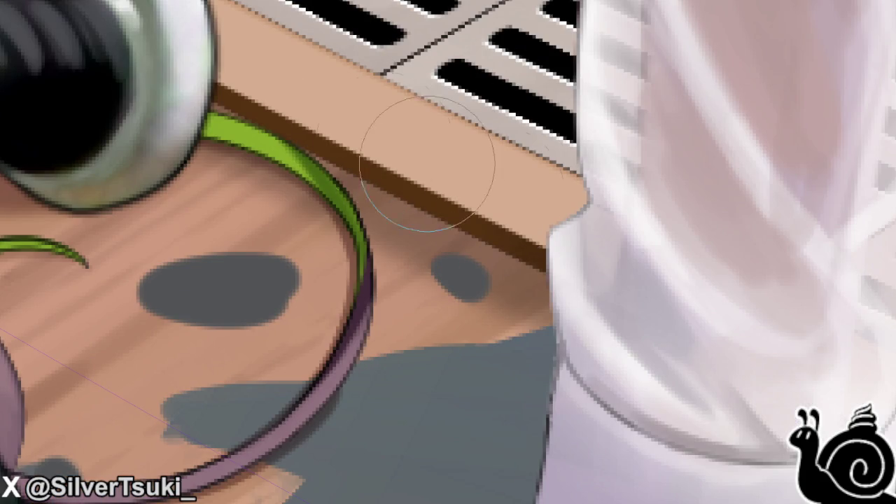
{"action": "left_click_drag", "start_coordinate": [427, 163], "coordinate": [392, 137]}
{"action": "left_click_drag", "start_coordinate": [483, 175], "coordinate": [490, 179]}
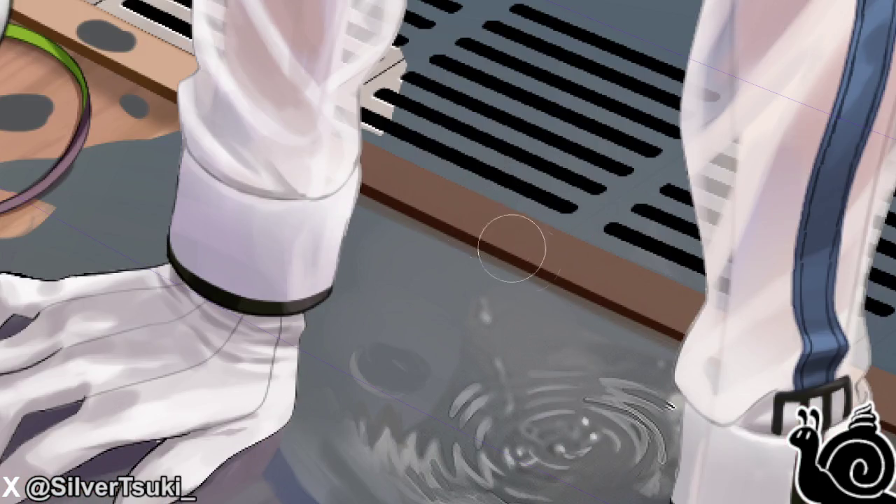
{"action": "scroll", "coordinate": [553, 249], "scroll_direction": "up", "scroll_amount": 5}
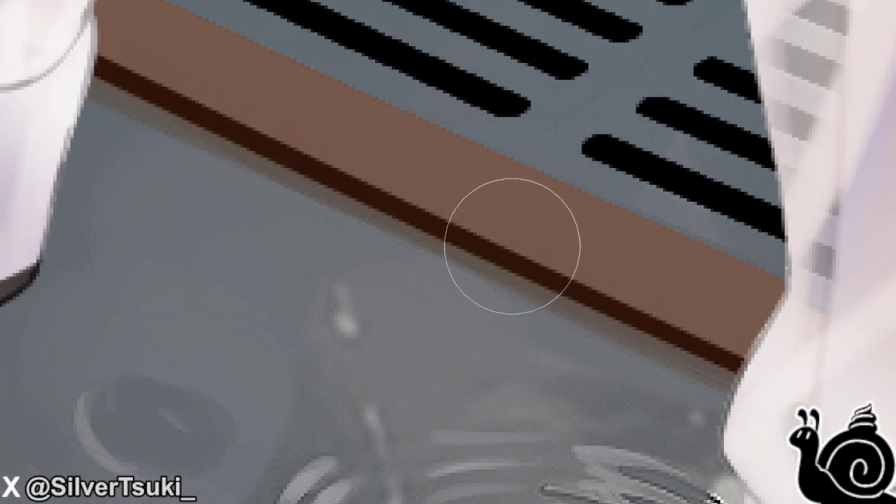
{"action": "scroll", "coordinate": [420, 217], "scroll_direction": "down", "scroll_amount": 2}
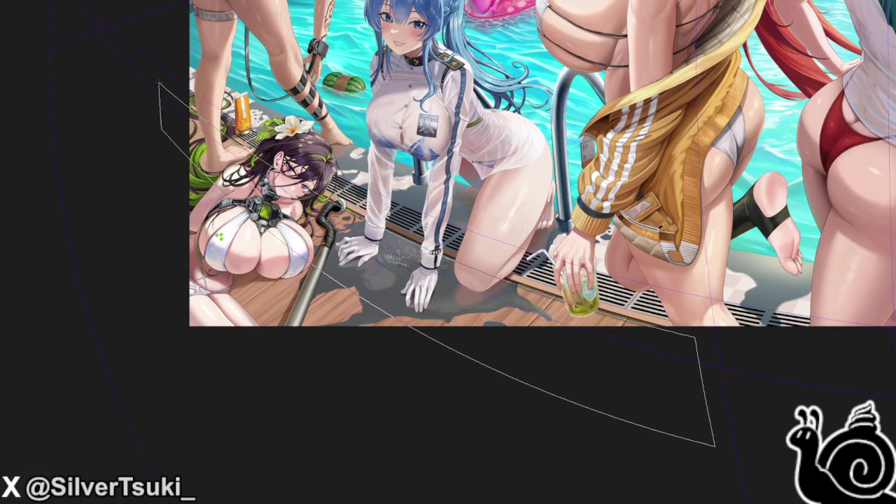
- Close the selection around the puddle area, then clear it with Ctrl+D
{"action": "left_click", "coordinate": [157, 84]}
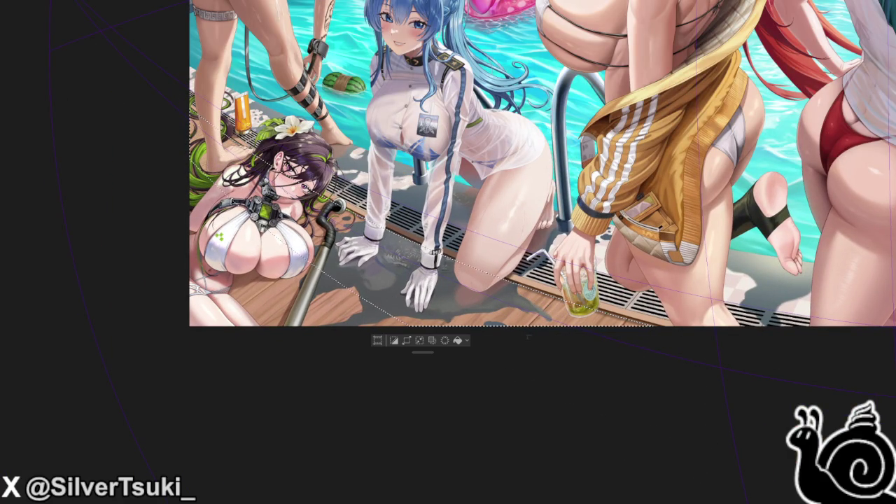
{"action": "scroll", "coordinate": [452, 278], "scroll_direction": "up", "scroll_amount": 5}
{"action": "scroll", "coordinate": [448, 259], "scroll_direction": "up", "scroll_amount": 5}
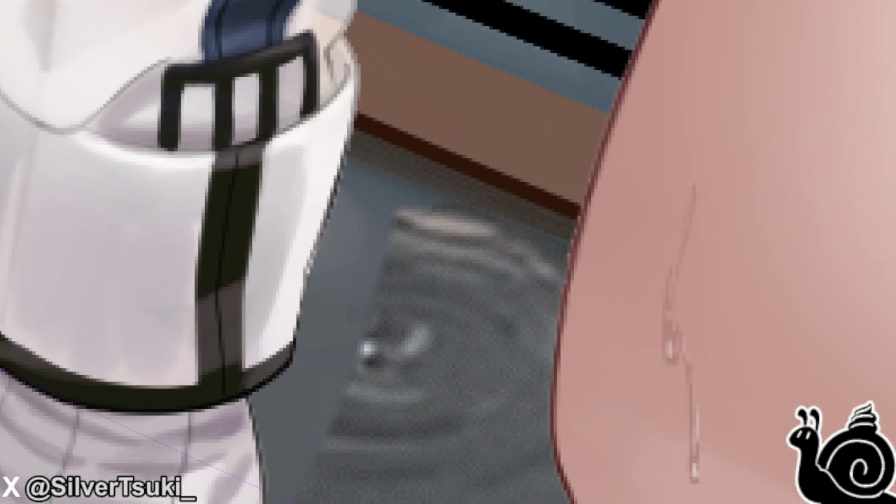
{"action": "scroll", "coordinate": [442, 236], "scroll_direction": "down", "scroll_amount": 5}
{"action": "scroll", "coordinate": [442, 236], "scroll_direction": "down", "scroll_amount": 3}
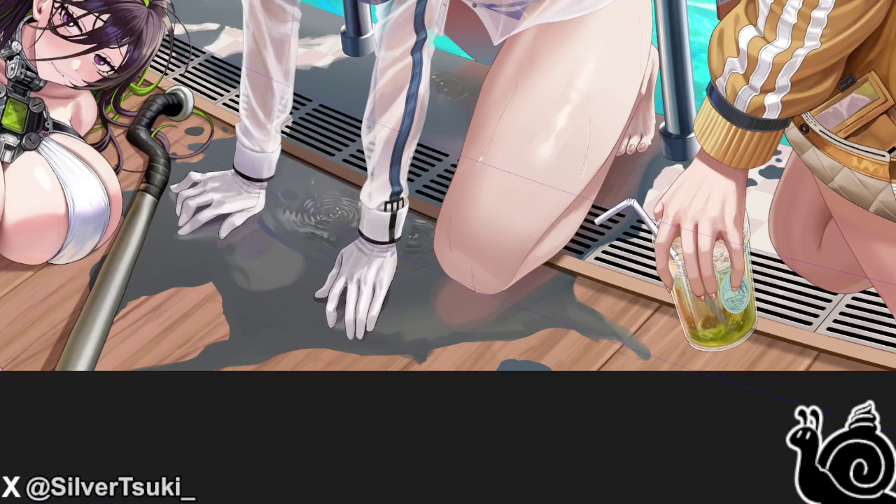
{"action": "scroll", "coordinate": [307, 178], "scroll_direction": "down", "scroll_amount": 1}
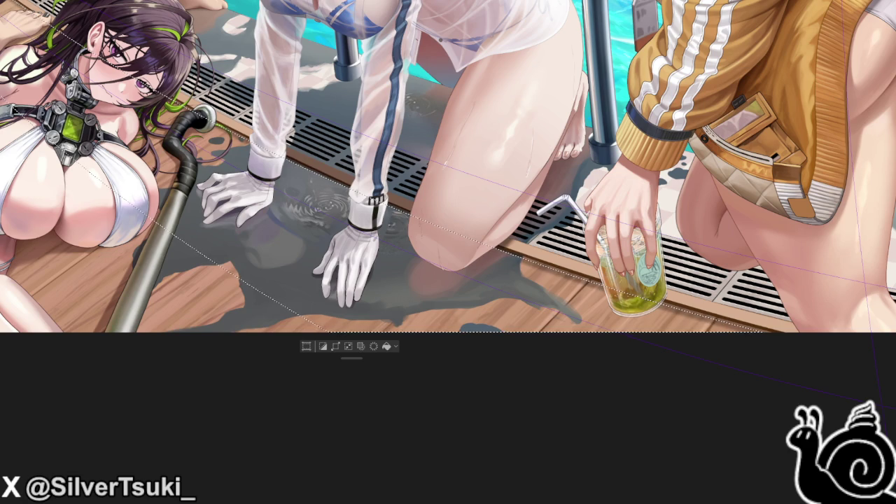
{"action": "key", "text": "ctrl+d"}
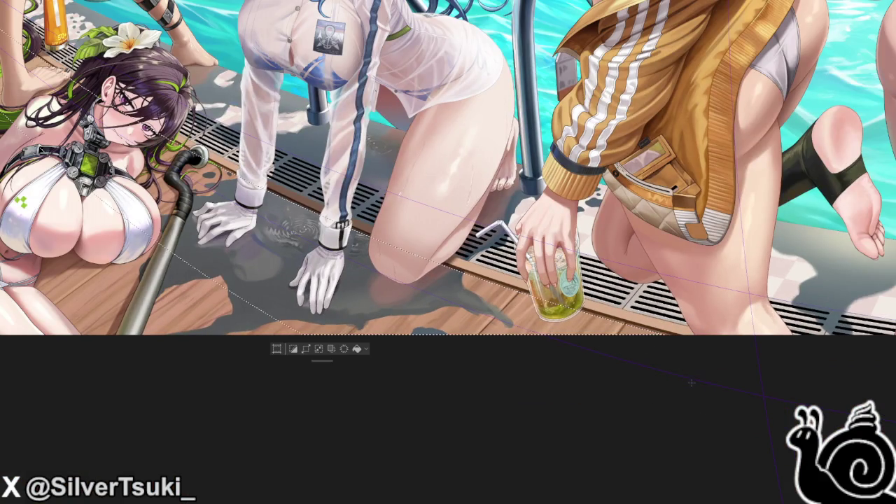
- Lasso the wet floor strip by the grate, deselect it, then restore it with Ctrl+Z
{"action": "left_click_drag", "start_coordinate": [691, 383], "coordinate": [701, 403]}
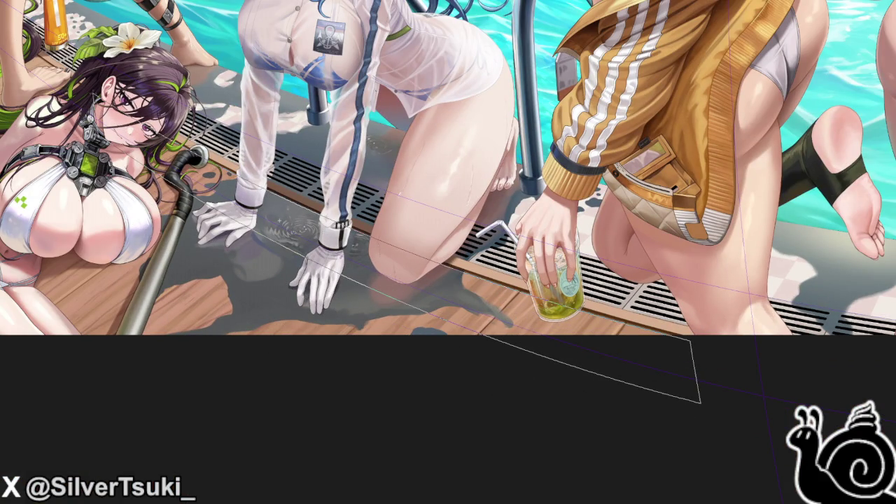
{"action": "left_click_drag", "start_coordinate": [700, 402], "coordinate": [700, 403]}
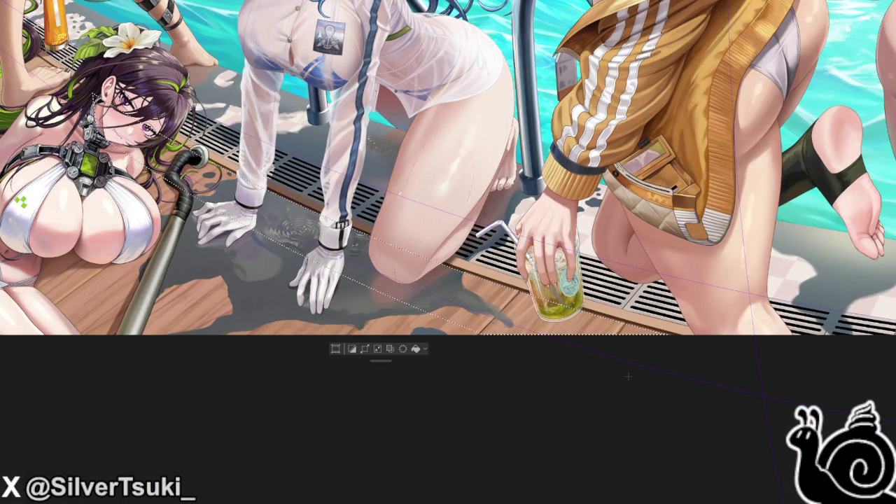
{"action": "scroll", "coordinate": [606, 367], "scroll_direction": "up", "scroll_amount": 2}
{"action": "scroll", "coordinate": [560, 354], "scroll_direction": "up", "scroll_amount": 3}
{"action": "scroll", "coordinate": [519, 343], "scroll_direction": "up", "scroll_amount": 3}
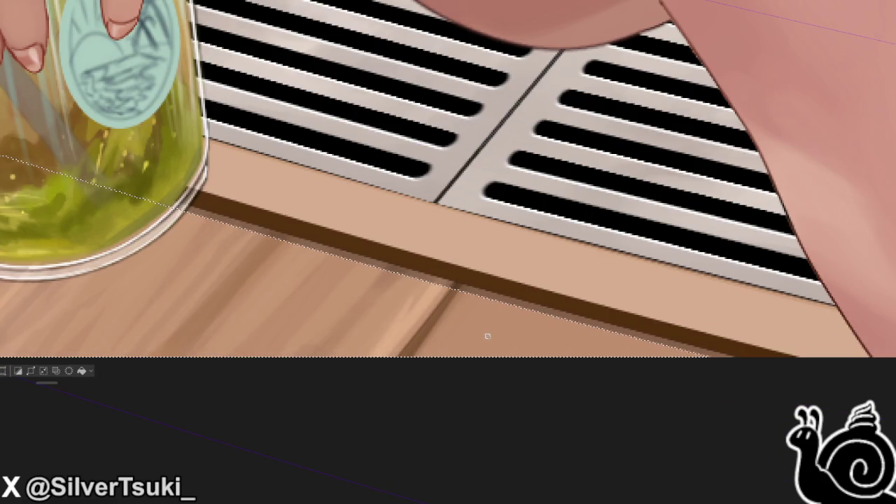
{"action": "key", "text": "ctrl+d"}
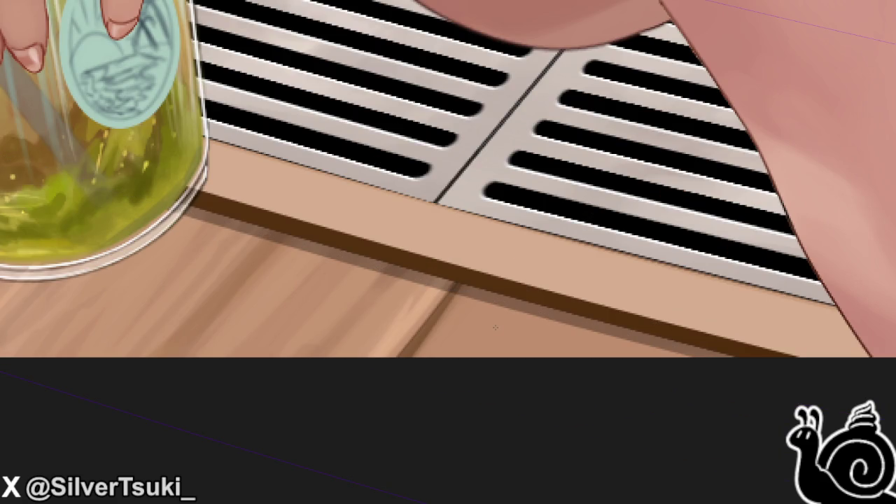
{"action": "key", "text": "ctrl+z"}
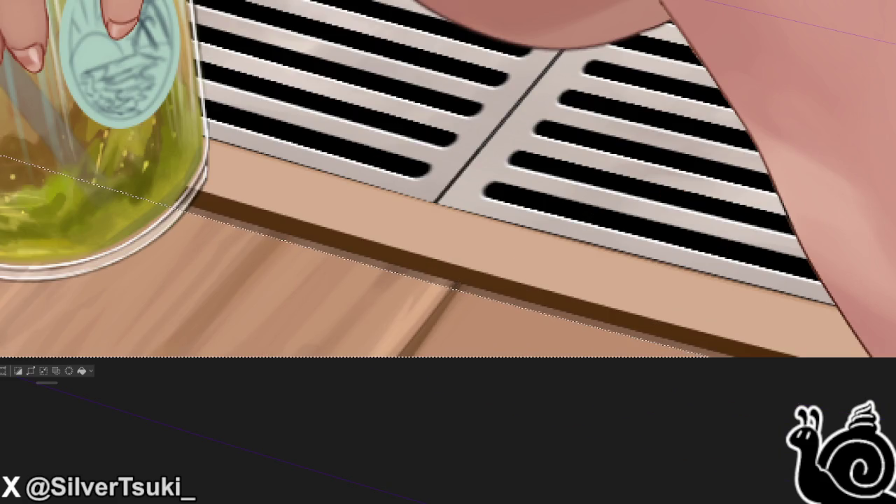
{"action": "scroll", "coordinate": [457, 282], "scroll_direction": "down", "scroll_amount": 3}
{"action": "scroll", "coordinate": [588, 322], "scroll_direction": "down", "scroll_amount": 3}
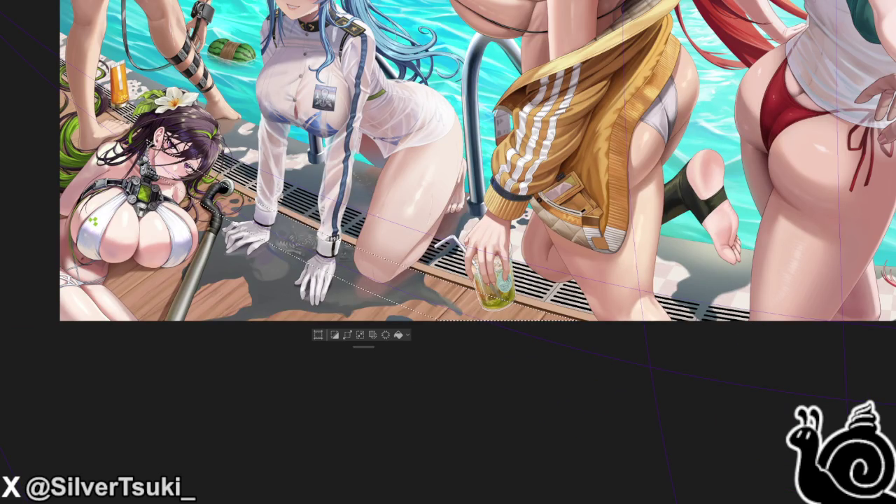
{"action": "scroll", "coordinate": [294, 273], "scroll_direction": "up", "scroll_amount": 5}
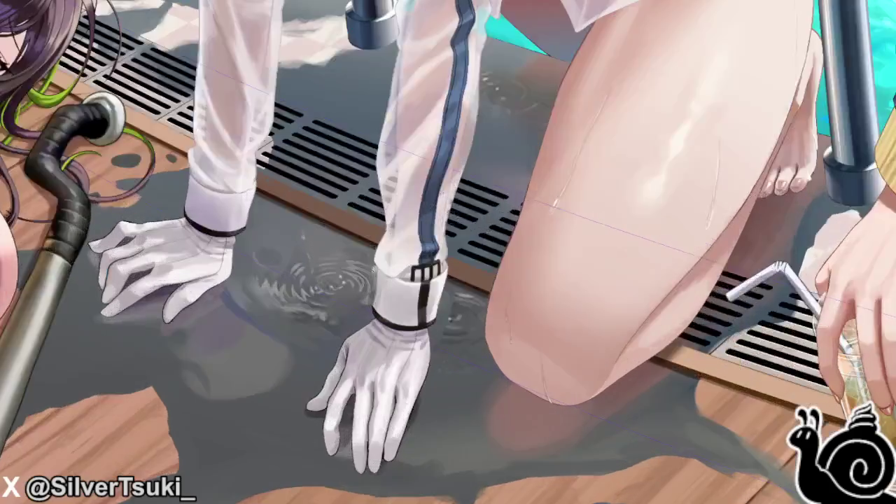
{"action": "scroll", "coordinate": [294, 273], "scroll_direction": "up", "scroll_amount": 3}
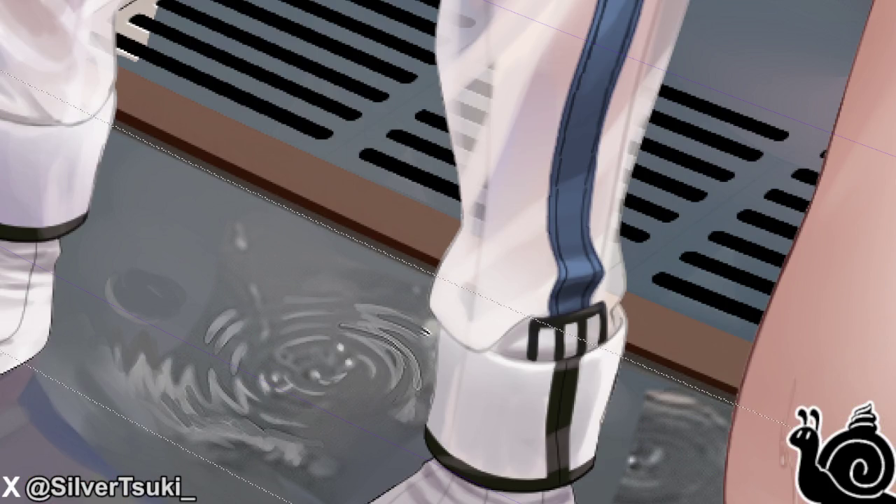
{"action": "key", "text": "alt+BackSpace"}
{"action": "key", "text": "ctrl+z"}
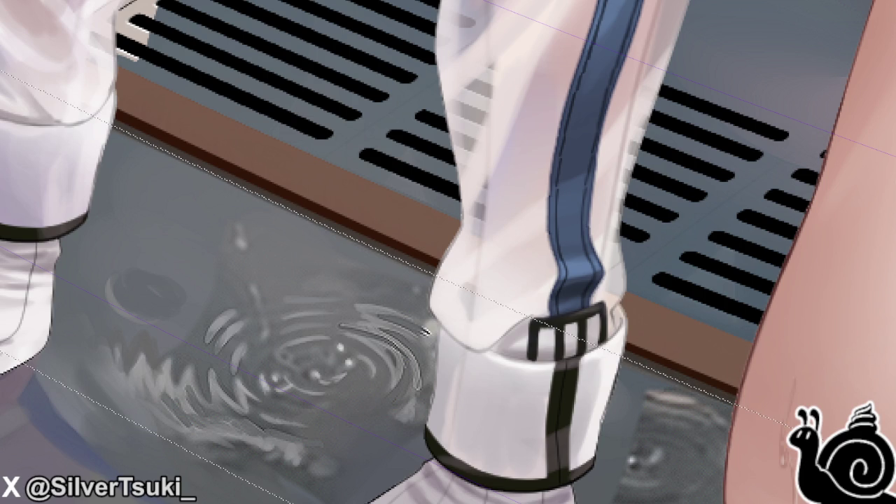
{"action": "key", "text": "ctrl+z"}
{"action": "key", "text": "ctrl+y"}
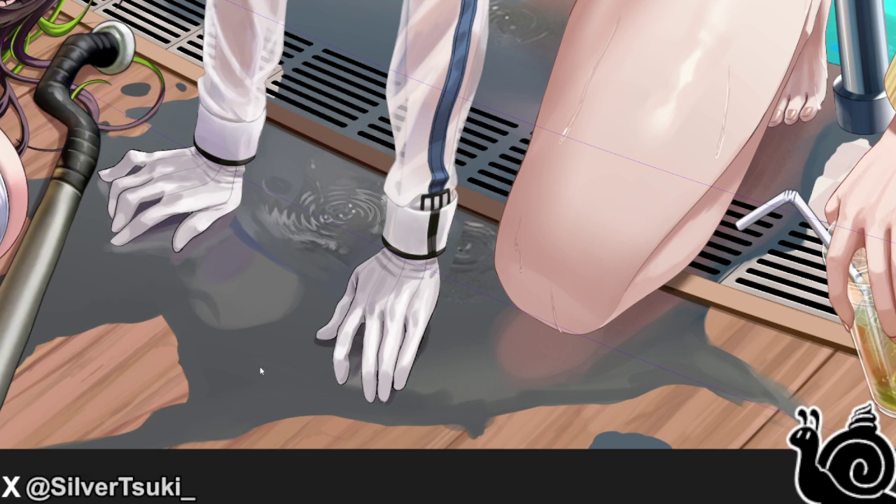
{"action": "scroll", "coordinate": [294, 217], "scroll_direction": "up", "scroll_amount": 2}
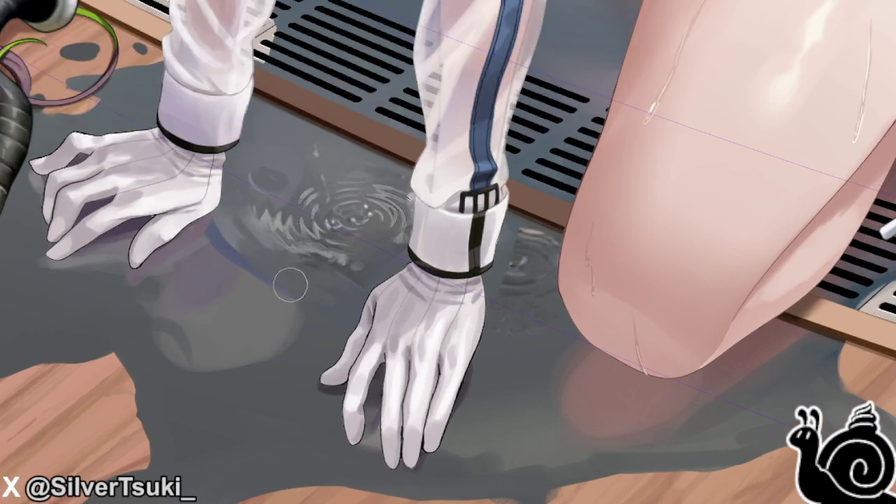
{"action": "scroll", "coordinate": [300, 238], "scroll_direction": "down", "scroll_amount": 5}
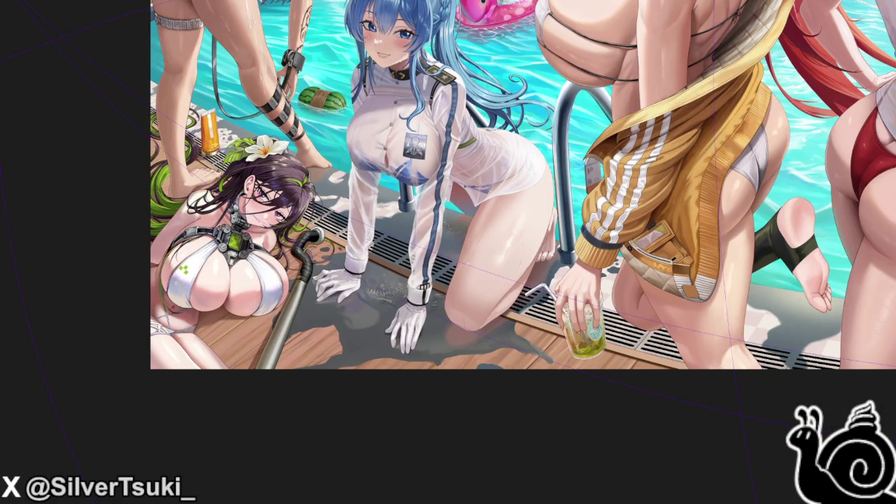
{"action": "key", "text": "ctrl+z"}
{"action": "key", "text": "ctrl+shift+z"}
{"action": "scroll", "coordinate": [409, 217], "scroll_direction": "up", "scroll_amount": 2}
{"action": "scroll", "coordinate": [409, 217], "scroll_direction": "up", "scroll_amount": 2}
{"action": "scroll", "coordinate": [409, 217], "scroll_direction": "up", "scroll_amount": 2}
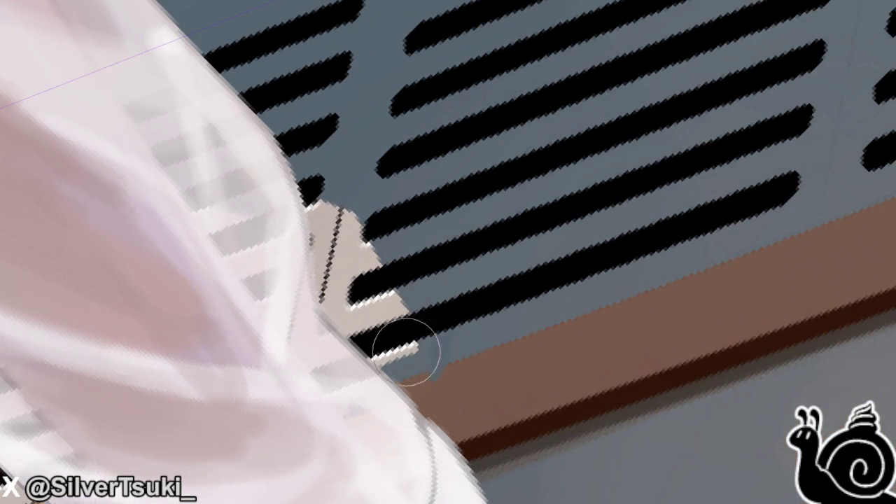
- Paint grey-blue over the brown ledge edge and extend the beige patch over the black grate slot
{"action": "left_click_drag", "start_coordinate": [442, 339], "coordinate": [432, 374]}
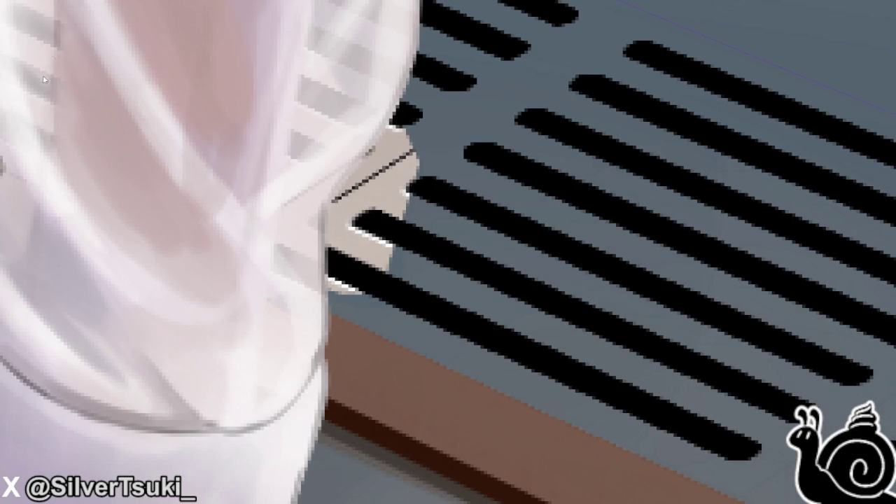
{"action": "left_click_drag", "start_coordinate": [413, 172], "coordinate": [380, 271]}
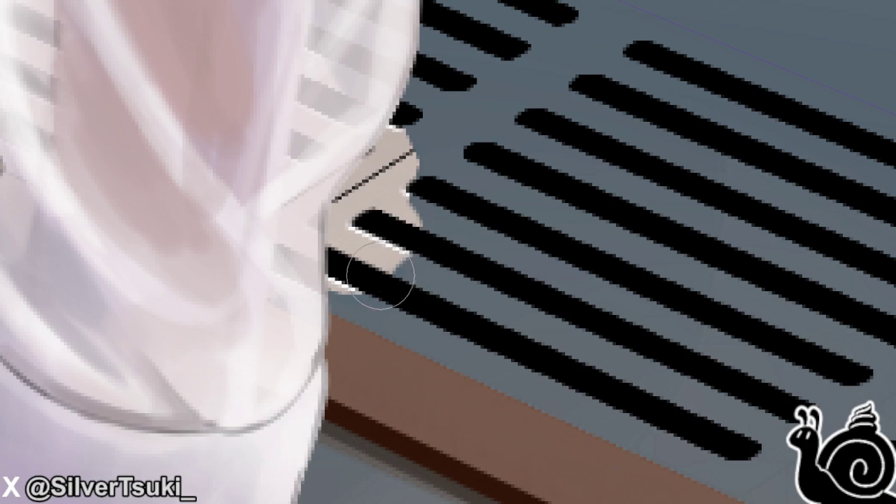
{"action": "left_click_drag", "start_coordinate": [414, 128], "coordinate": [451, 140]}
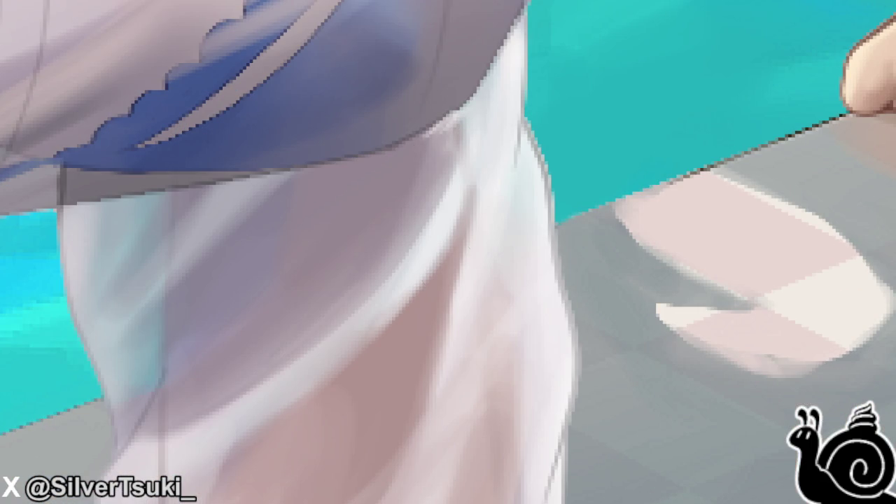
- Add a white highlight by the shirt, then thin white drips and a droplet below the cuff
{"action": "left_click_drag", "start_coordinate": [429, 120], "coordinate": [439, 128]}
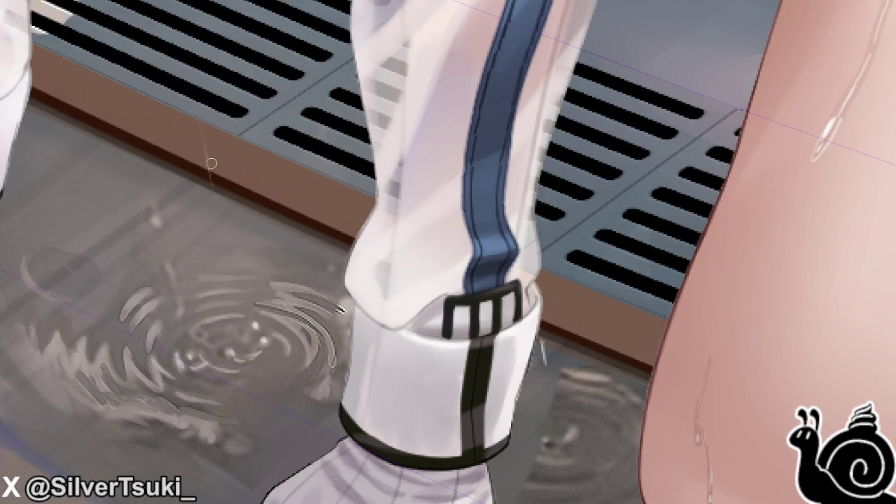
{"action": "mouse_move", "coordinate": [211, 163]}
{"action": "left_mouse_down"}
{"action": "mouse_move", "coordinate": [209, 189]}
{"action": "mouse_move", "coordinate": [200, 116]}
{"action": "left_mouse_up"}
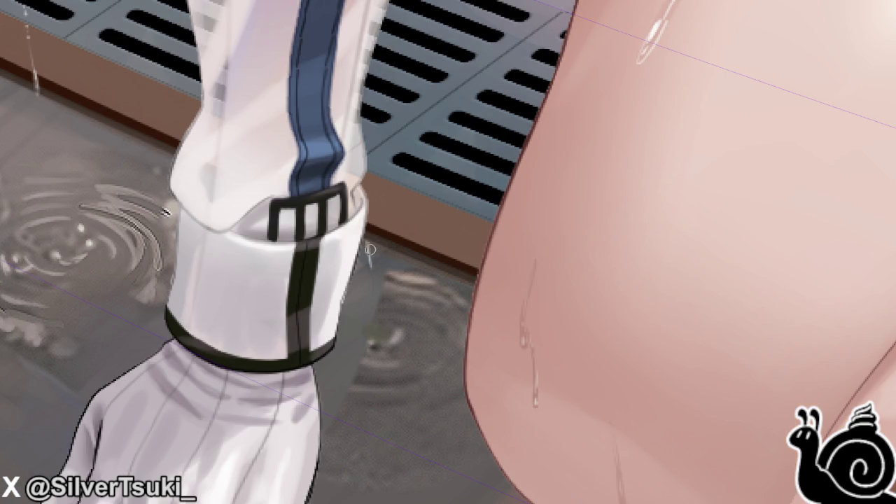
{"action": "left_click_drag", "start_coordinate": [370, 245], "coordinate": [372, 263]}
{"action": "left_click_drag", "start_coordinate": [378, 308], "coordinate": [378, 323]}
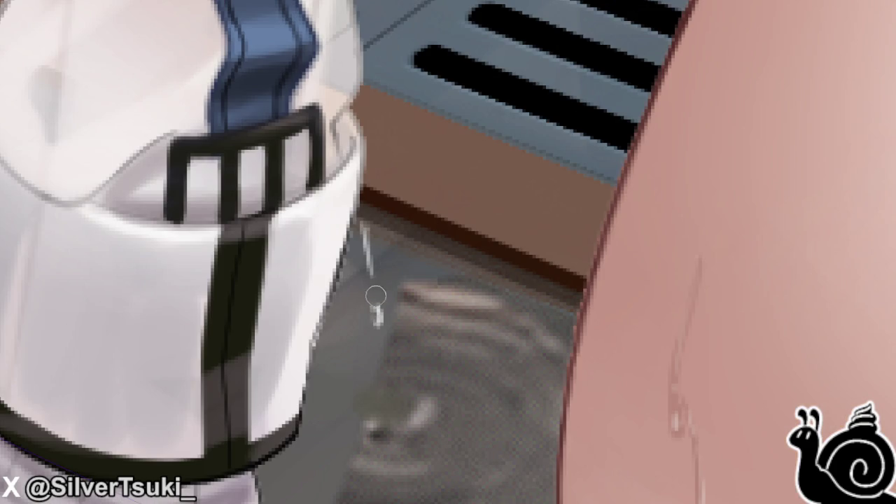
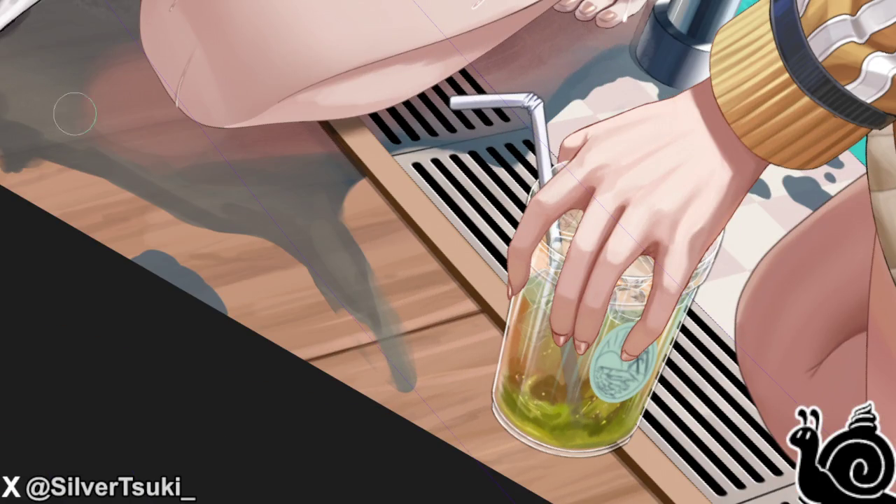
- With a smaller brush, paint dark shadow toward the grate edge and round the grey blob's right side
{"action": "key", "text": "bracketleft"}
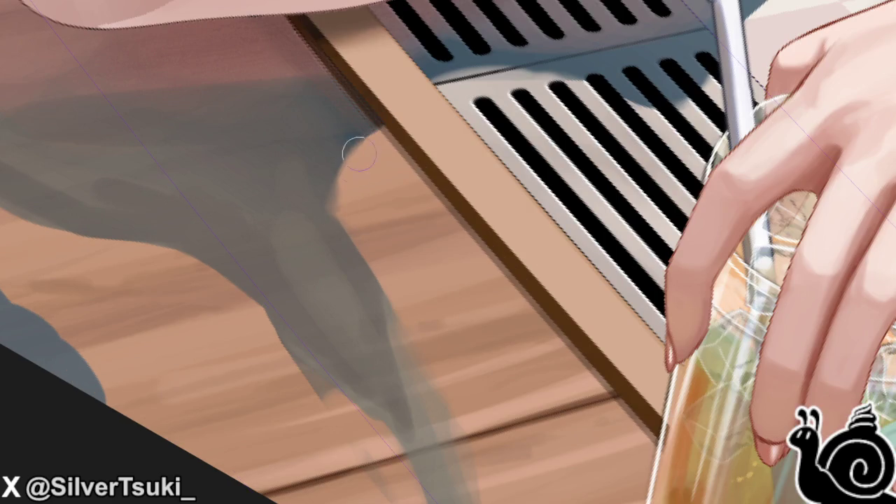
{"action": "left_click_drag", "start_coordinate": [339, 131], "coordinate": [411, 155]}
{"action": "mouse_move", "coordinate": [372, 123]}
{"action": "left_mouse_down"}
{"action": "mouse_move", "coordinate": [439, 196]}
{"action": "mouse_move", "coordinate": [349, 127]}
{"action": "mouse_move", "coordinate": [370, 156]}
{"action": "mouse_move", "coordinate": [456, 208]}
{"action": "mouse_move", "coordinate": [356, 154]}
{"action": "mouse_move", "coordinate": [366, 136]}
{"action": "mouse_move", "coordinate": [330, 137]}
{"action": "mouse_move", "coordinate": [378, 140]}
{"action": "mouse_move", "coordinate": [368, 134]}
{"action": "mouse_move", "coordinate": [396, 151]}
{"action": "left_mouse_up"}
{"action": "scroll", "coordinate": [397, 152], "scroll_direction": "down", "scroll_amount": 3}
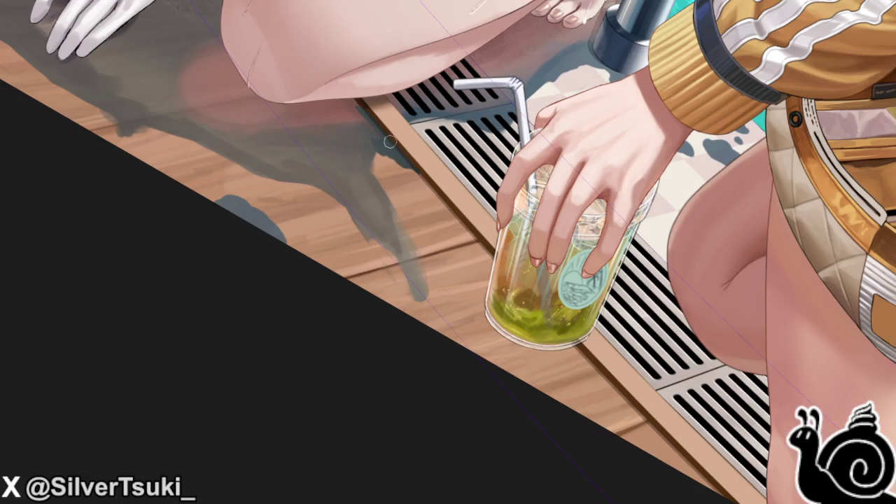
{"action": "scroll", "coordinate": [374, 211], "scroll_direction": "down", "scroll_amount": 3}
{"action": "scroll", "coordinate": [377, 210], "scroll_direction": "up", "scroll_amount": 5}
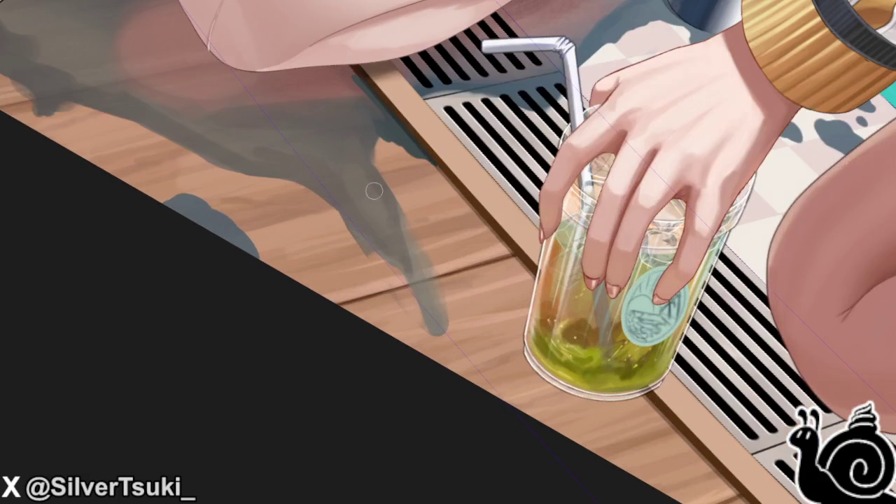
{"action": "scroll", "coordinate": [280, 280], "scroll_direction": "up", "scroll_amount": 3}
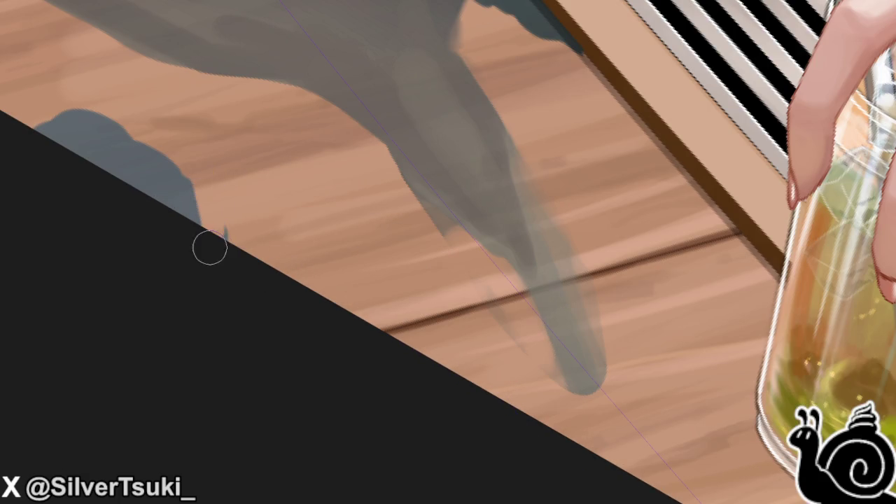
{"action": "mouse_move", "coordinate": [194, 186]}
{"action": "left_mouse_down"}
{"action": "mouse_move", "coordinate": [155, 150]}
{"action": "mouse_move", "coordinate": [196, 222]}
{"action": "left_mouse_up"}
- Narrow the shadow's tip to a point and smooth its jagged edge across the wooden floor
{"action": "scroll", "coordinate": [558, 406], "scroll_direction": "down", "scroll_amount": 3}
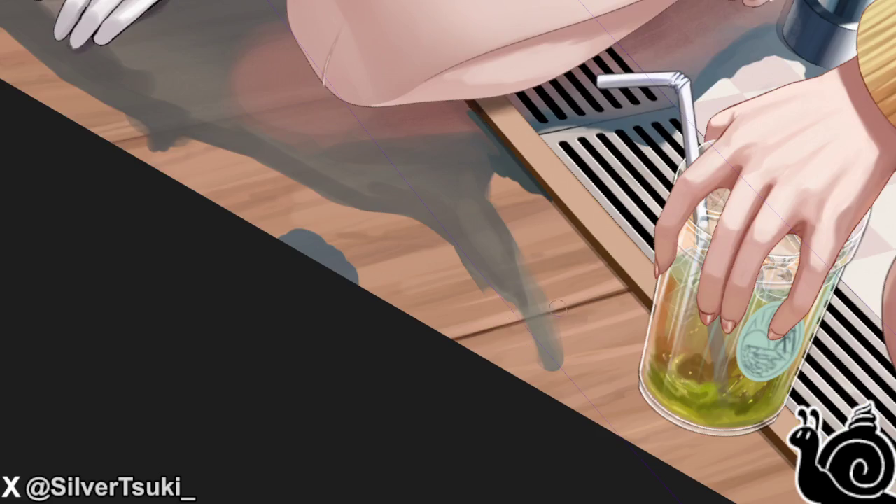
{"action": "scroll", "coordinate": [546, 315], "scroll_direction": "up", "scroll_amount": 3}
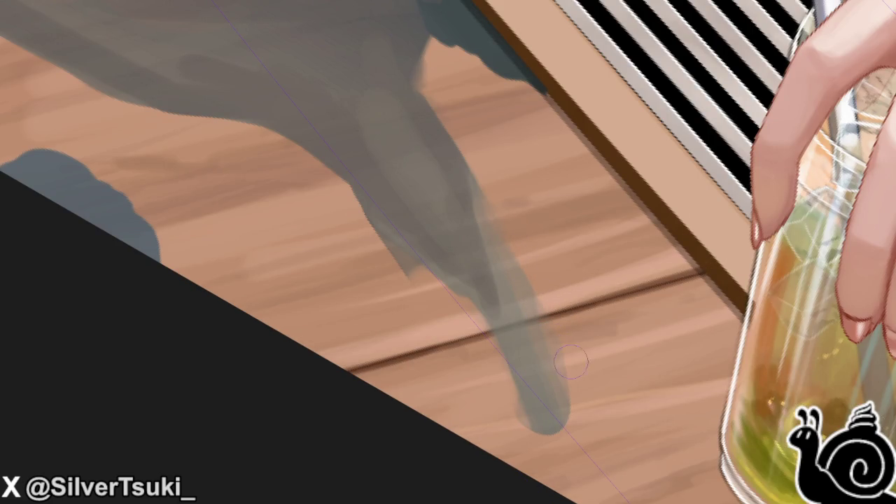
{"action": "mouse_move", "coordinate": [560, 435]}
{"action": "left_mouse_down"}
{"action": "mouse_move", "coordinate": [521, 396]}
{"action": "mouse_move", "coordinate": [516, 402]}
{"action": "left_mouse_up"}
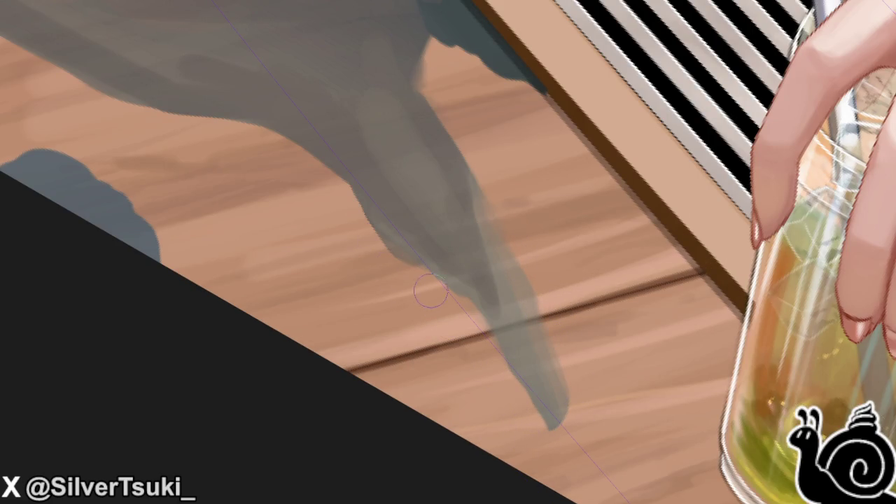
{"action": "left_click_drag", "start_coordinate": [390, 264], "coordinate": [286, 127]}
{"action": "scroll", "coordinate": [301, 132], "scroll_direction": "up", "scroll_amount": 3}
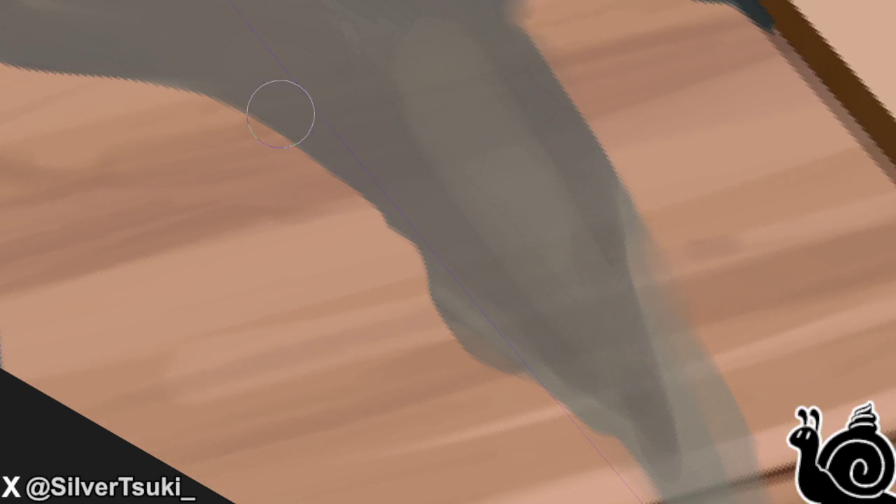
{"action": "scroll", "coordinate": [392, 189], "scroll_direction": "down", "scroll_amount": 2}
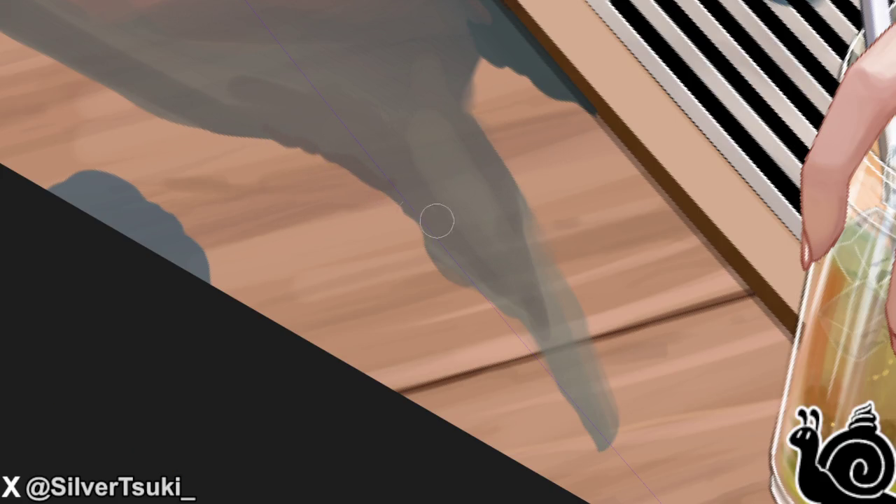
{"action": "scroll", "coordinate": [426, 210], "scroll_direction": "down", "scroll_amount": 3}
{"action": "scroll", "coordinate": [289, 150], "scroll_direction": "up", "scroll_amount": 4}
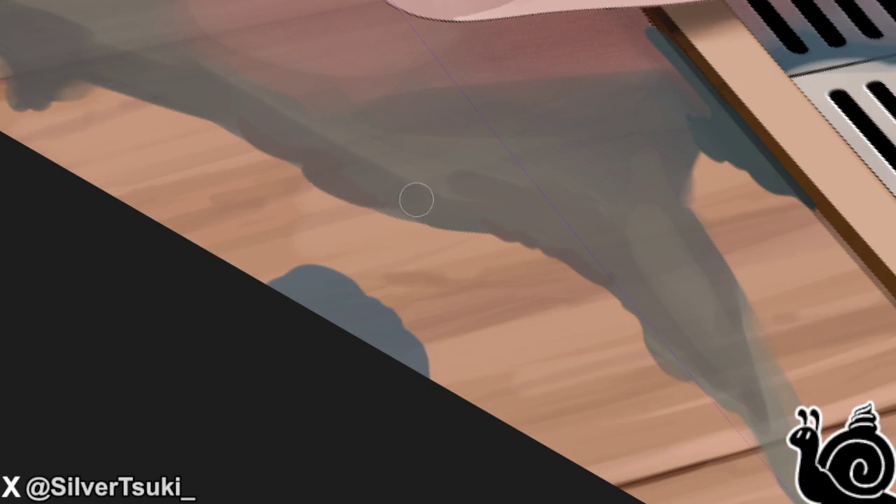
{"action": "scroll", "coordinate": [414, 200], "scroll_direction": "down", "scroll_amount": 3}
{"action": "scroll", "coordinate": [344, 154], "scroll_direction": "up", "scroll_amount": 3}
{"action": "mouse_move", "coordinate": [358, 166]}
{"action": "left_mouse_down"}
{"action": "mouse_move", "coordinate": [266, 119]}
{"action": "mouse_move", "coordinate": [230, 134]}
{"action": "mouse_move", "coordinate": [240, 144]}
{"action": "left_mouse_up"}
{"action": "scroll", "coordinate": [239, 143], "scroll_direction": "down", "scroll_amount": 3}
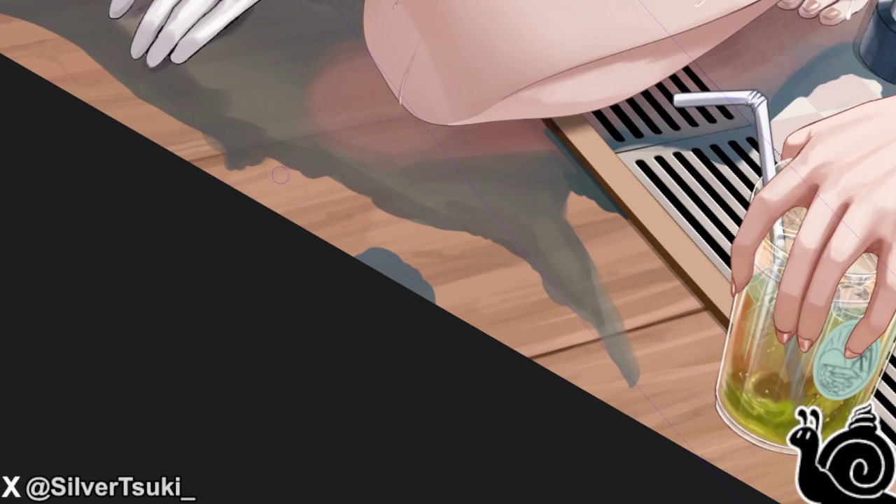
{"action": "scroll", "coordinate": [236, 154], "scroll_direction": "up", "scroll_amount": 3}
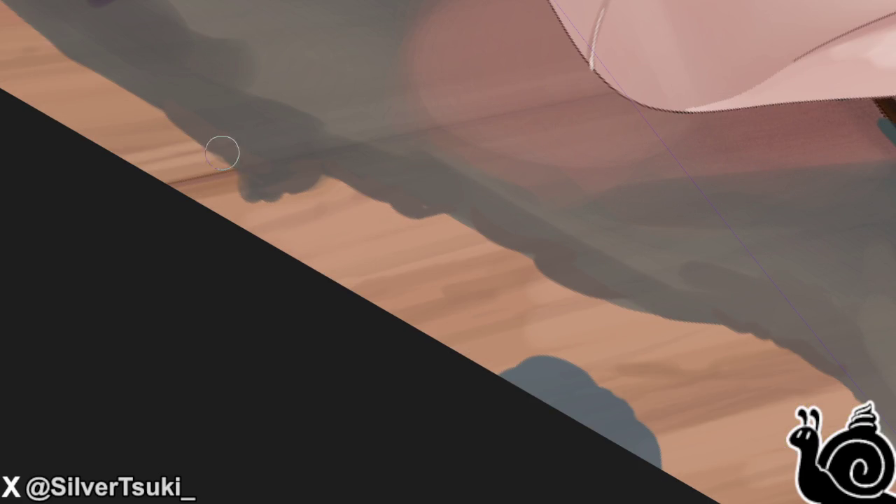
{"action": "scroll", "coordinate": [287, 189], "scroll_direction": "down", "scroll_amount": 3}
{"action": "scroll", "coordinate": [291, 188], "scroll_direction": "down", "scroll_amount": 2}
{"action": "scroll", "coordinate": [426, 206], "scroll_direction": "up", "scroll_amount": 2}
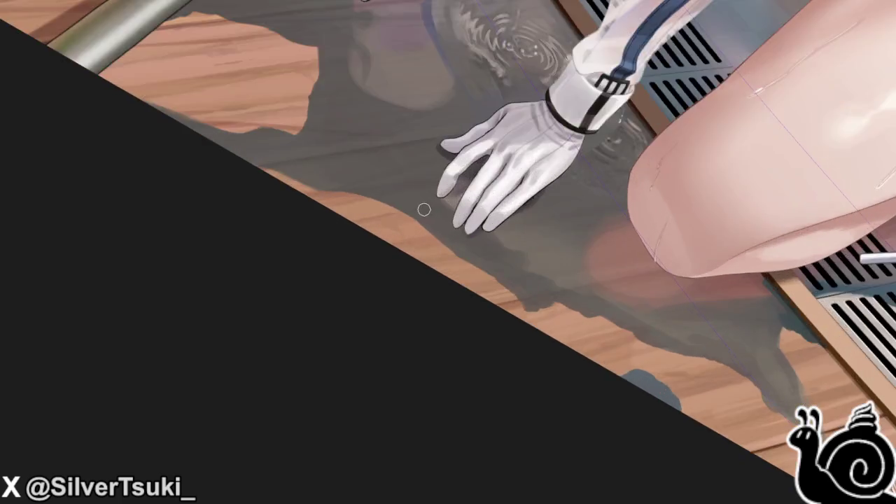
{"action": "scroll", "coordinate": [365, 206], "scroll_direction": "up", "scroll_amount": 3}
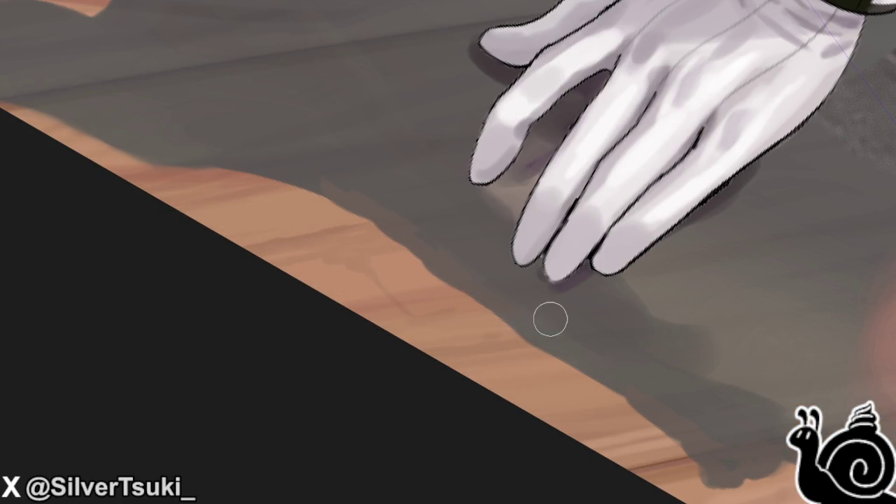
{"action": "scroll", "coordinate": [512, 298], "scroll_direction": "down", "scroll_amount": 2}
{"action": "scroll", "coordinate": [315, 211], "scroll_direction": "down", "scroll_amount": 2}
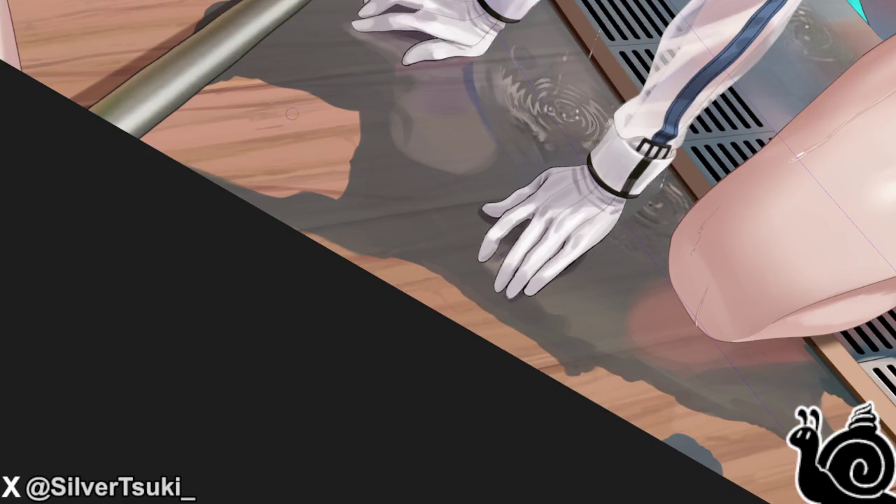
{"action": "scroll", "coordinate": [336, 126], "scroll_direction": "up", "scroll_amount": 4}
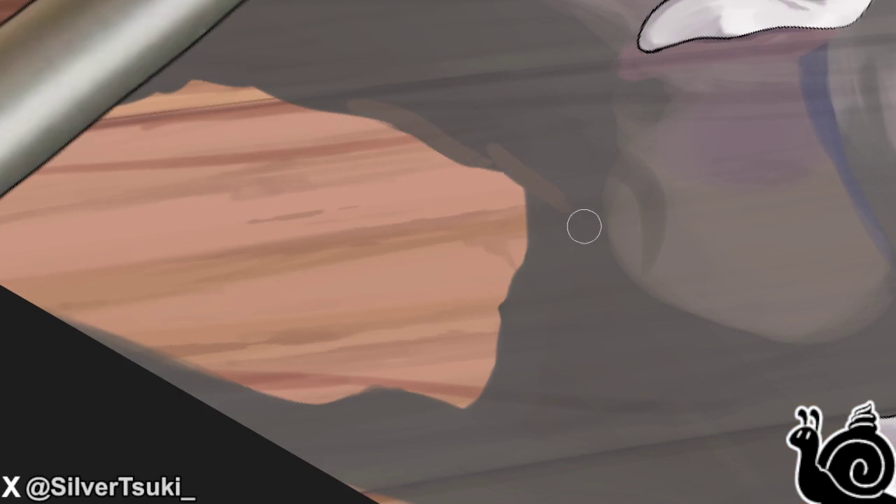
{"action": "scroll", "coordinate": [590, 226], "scroll_direction": "down", "scroll_amount": 3}
{"action": "scroll", "coordinate": [368, 253], "scroll_direction": "up", "scroll_amount": 1}
{"action": "scroll", "coordinate": [369, 253], "scroll_direction": "up", "scroll_amount": 2}
- Rotate the canvas upright and paint the hose's long dark shadow onto the floor
{"action": "key", "text": "4"}
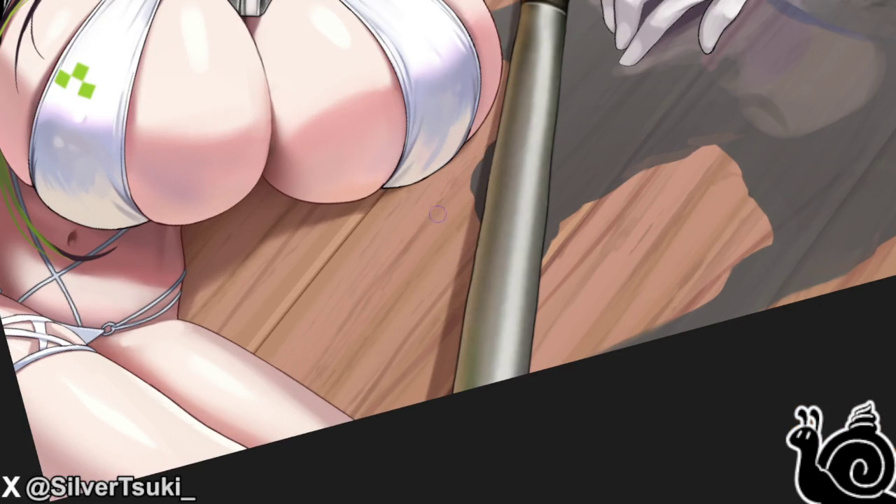
{"action": "mouse_move", "coordinate": [394, 223]}
{"action": "left_mouse_down"}
{"action": "mouse_move", "coordinate": [456, 207]}
{"action": "mouse_move", "coordinate": [445, 218]}
{"action": "left_mouse_up"}
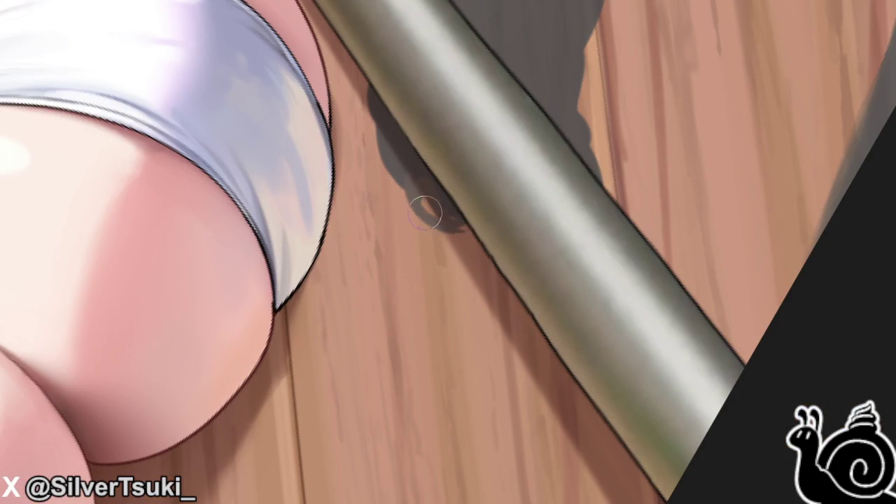
{"action": "mouse_move", "coordinate": [406, 183]}
{"action": "left_mouse_down"}
{"action": "mouse_move", "coordinate": [480, 223]}
{"action": "mouse_move", "coordinate": [420, 202]}
{"action": "mouse_move", "coordinate": [436, 229]}
{"action": "mouse_move", "coordinate": [481, 220]}
{"action": "mouse_move", "coordinate": [489, 241]}
{"action": "mouse_move", "coordinate": [476, 301]}
{"action": "left_mouse_up"}
{"action": "left_click_drag", "start_coordinate": [476, 245], "coordinate": [448, 332]}
{"action": "left_click_drag", "start_coordinate": [441, 238], "coordinate": [428, 340]}
{"action": "mouse_move", "coordinate": [462, 308]}
{"action": "left_mouse_down"}
{"action": "mouse_move", "coordinate": [431, 410]}
{"action": "mouse_move", "coordinate": [450, 287]}
{"action": "left_mouse_up"}
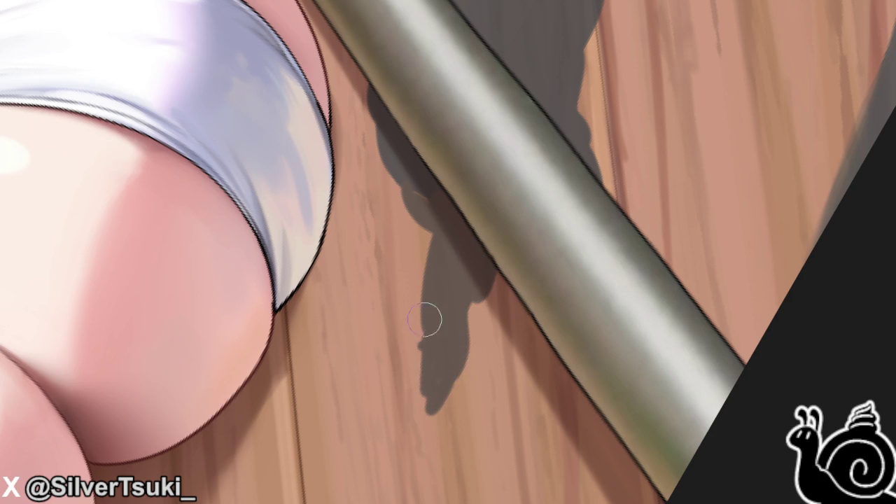
{"action": "left_click_drag", "start_coordinate": [418, 182], "coordinate": [424, 252]}
- Dab small drip spots on the wood below the hose shadow, then fit the view to the window
{"action": "mouse_move", "coordinate": [399, 419]}
{"action": "left_mouse_down"}
{"action": "mouse_move", "coordinate": [381, 476]}
{"action": "mouse_move", "coordinate": [378, 469]}
{"action": "left_mouse_up"}
{"action": "left_click_drag", "start_coordinate": [396, 417], "coordinate": [393, 445]}
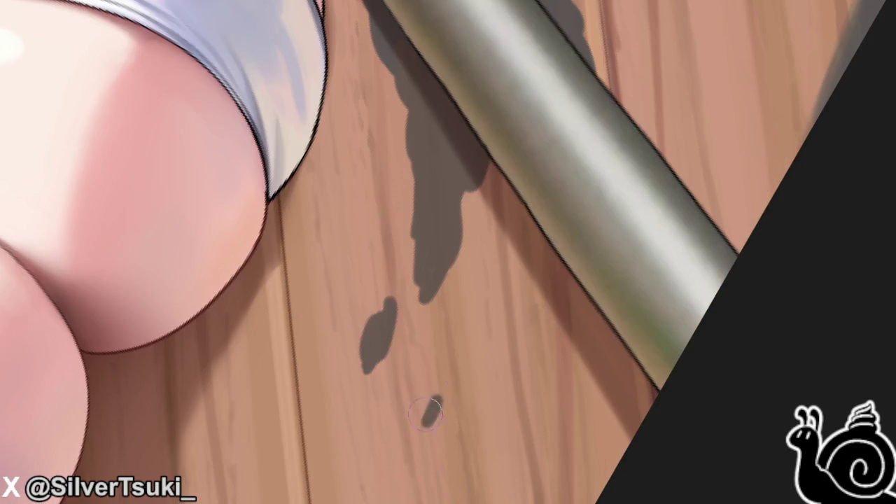
{"action": "left_click_drag", "start_coordinate": [438, 389], "coordinate": [420, 430]}
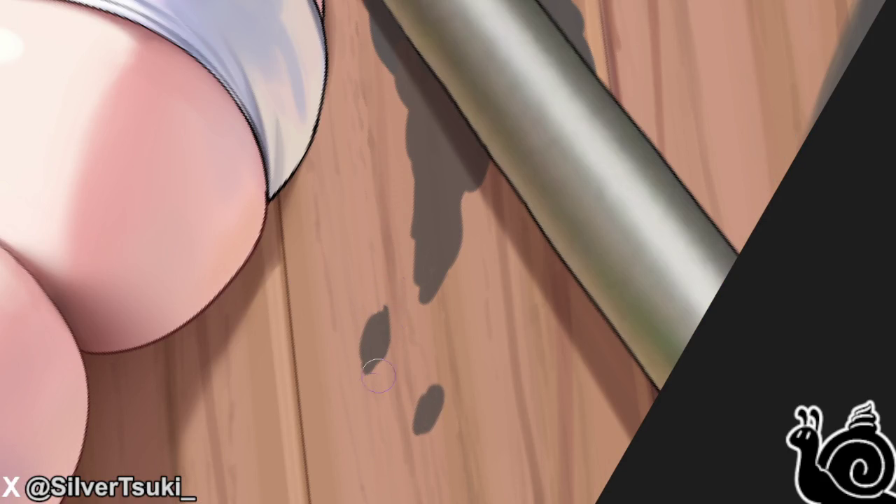
{"action": "key", "text": "ctrl+0"}
{"action": "scroll", "coordinate": [252, 365], "scroll_direction": "up", "scroll_amount": 1}
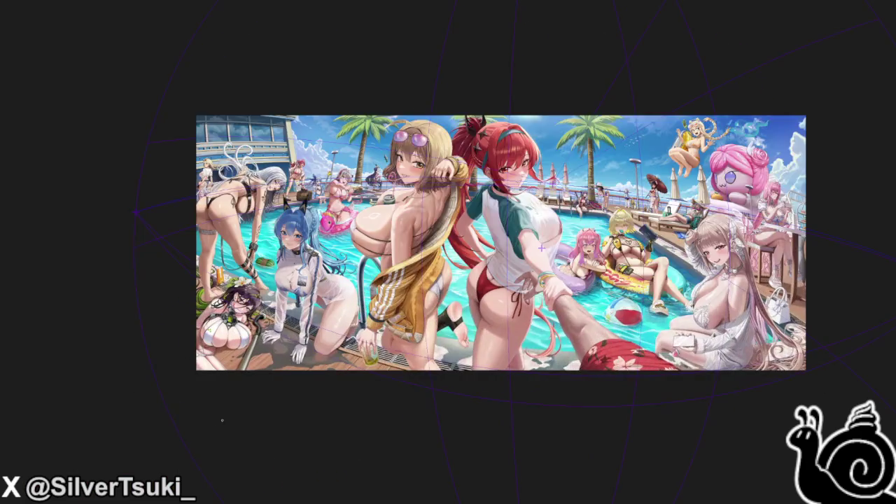
- Paint grey wet shadow along the wood's diagonal edge, then restore the unrotated full-canvas view
{"action": "scroll", "coordinate": [252, 364], "scroll_direction": "up", "scroll_amount": 2}
{"action": "scroll", "coordinate": [252, 364], "scroll_direction": "up", "scroll_amount": 2}
{"action": "scroll", "coordinate": [252, 364], "scroll_direction": "up", "scroll_amount": 2}
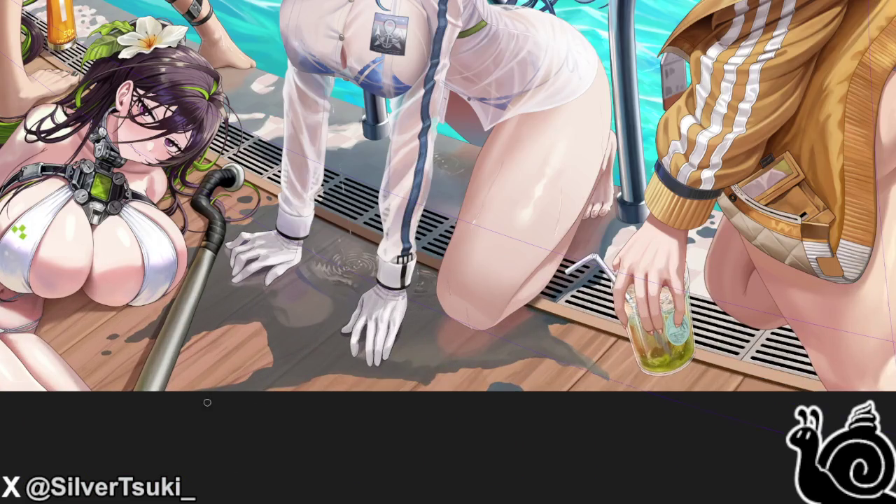
{"action": "scroll", "coordinate": [214, 399], "scroll_direction": "up", "scroll_amount": 2}
{"action": "scroll", "coordinate": [260, 388], "scroll_direction": "up", "scroll_amount": 2}
{"action": "left_click_drag", "start_coordinate": [273, 308], "coordinate": [104, 175]}
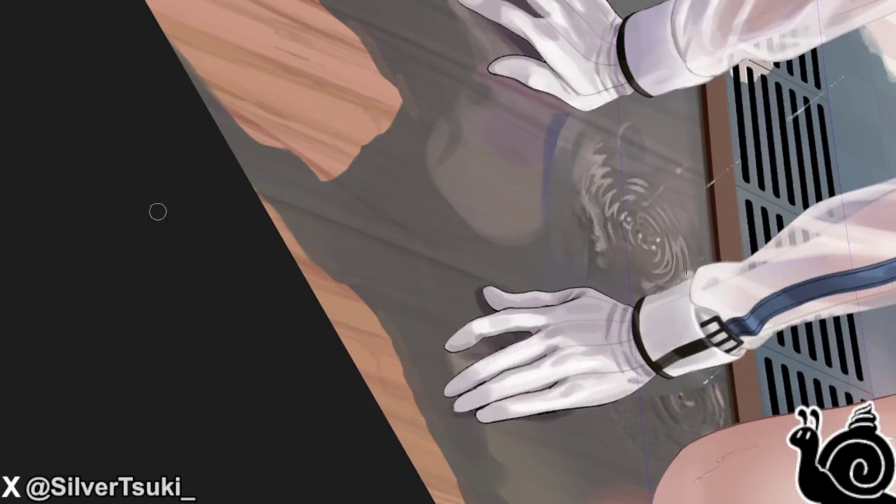
{"action": "scroll", "coordinate": [184, 94], "scroll_direction": "up", "scroll_amount": 3}
{"action": "mouse_move", "coordinate": [183, 89]}
{"action": "left_mouse_down"}
{"action": "mouse_move", "coordinate": [245, 160]}
{"action": "mouse_move", "coordinate": [212, 134]}
{"action": "mouse_move", "coordinate": [217, 164]}
{"action": "mouse_move", "coordinate": [268, 189]}
{"action": "mouse_move", "coordinate": [296, 224]}
{"action": "mouse_move", "coordinate": [474, 356]}
{"action": "mouse_move", "coordinate": [374, 279]}
{"action": "left_mouse_up"}
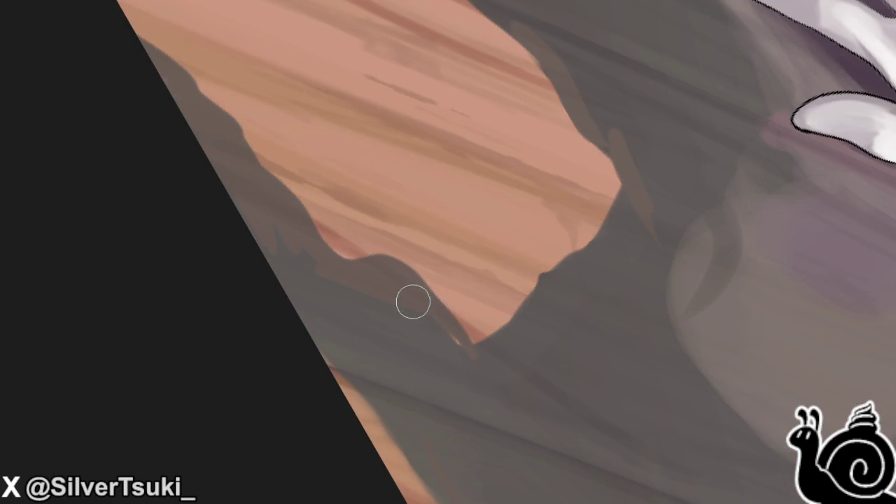
{"action": "key", "text": "6"}
{"action": "key", "text": "minus"}
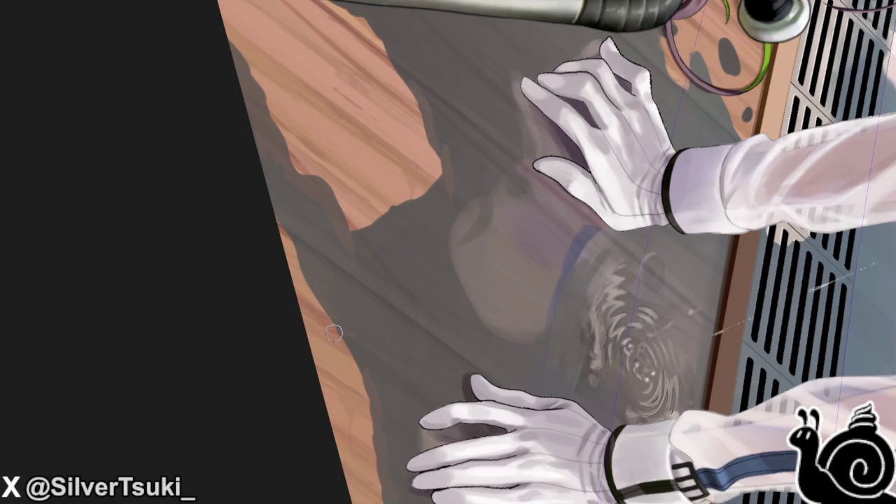
{"action": "scroll", "coordinate": [359, 298], "scroll_direction": "up", "scroll_amount": 3}
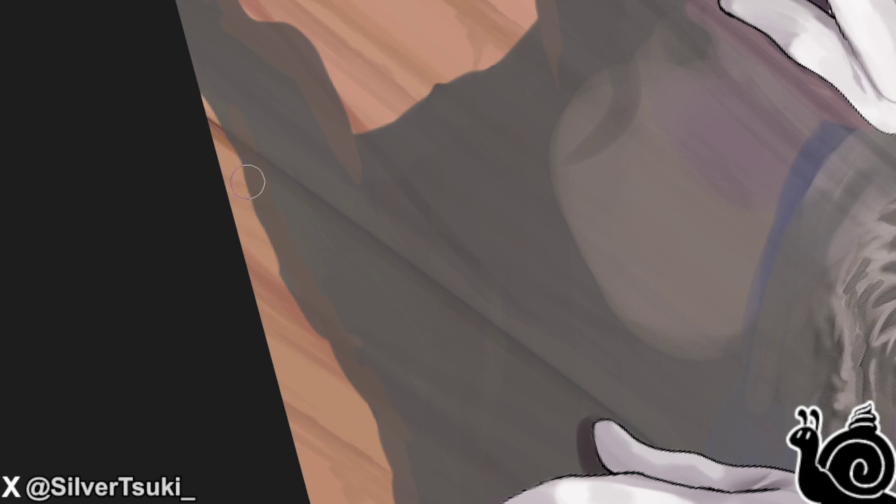
{"action": "key", "text": "ctrl+0"}
{"action": "key", "text": "5"}
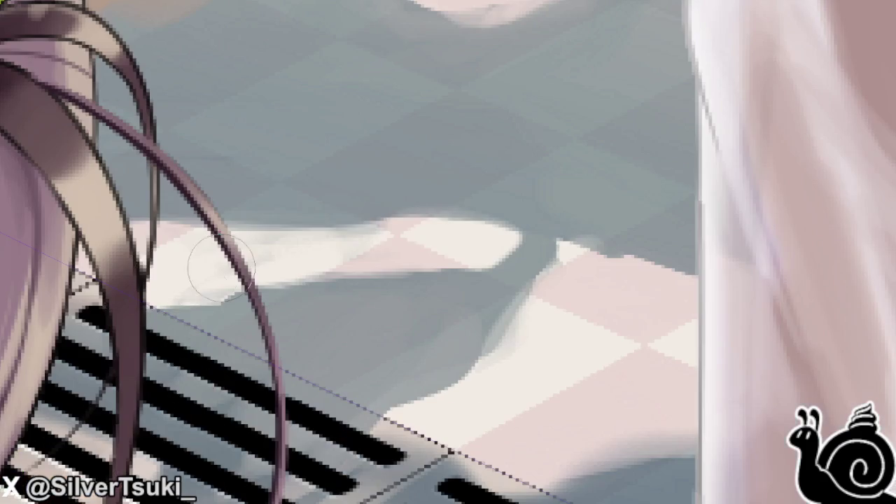
- Paint over the stray pink blob and extend the pale floor reflections near the drain
{"action": "mouse_move", "coordinate": [358, 235]}
{"action": "left_mouse_down"}
{"action": "mouse_move", "coordinate": [310, 240]}
{"action": "mouse_move", "coordinate": [341, 238]}
{"action": "left_mouse_up"}
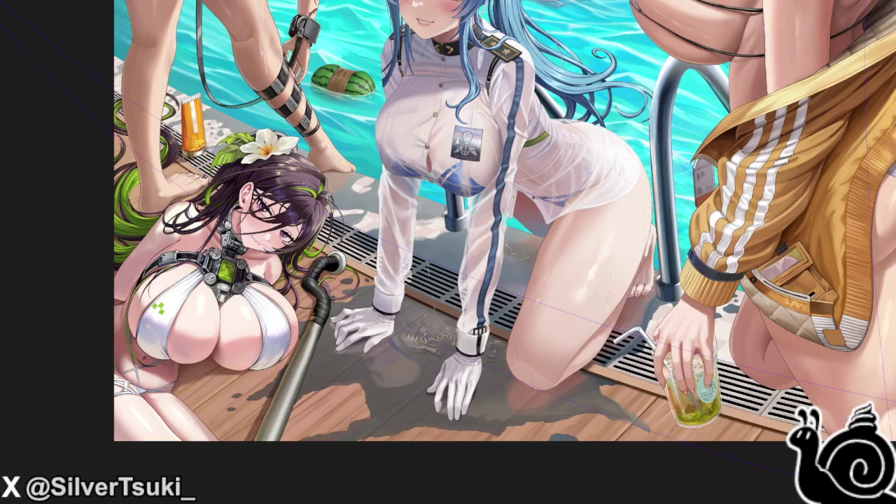
- Round off the reflection's tip, trace the floor shadow edge, and extend the light strip's reflections
{"action": "scroll", "coordinate": [410, 190], "scroll_direction": "up", "scroll_amount": 2}
{"action": "scroll", "coordinate": [410, 189], "scroll_direction": "up", "scroll_amount": 3}
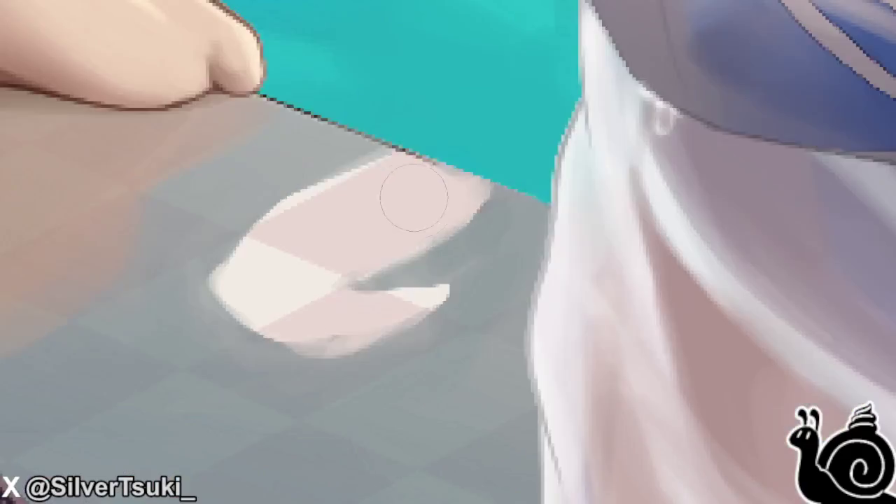
{"action": "scroll", "coordinate": [540, 175], "scroll_direction": "up", "scroll_amount": 2}
{"action": "left_click_drag", "start_coordinate": [558, 178], "coordinate": [530, 210]}
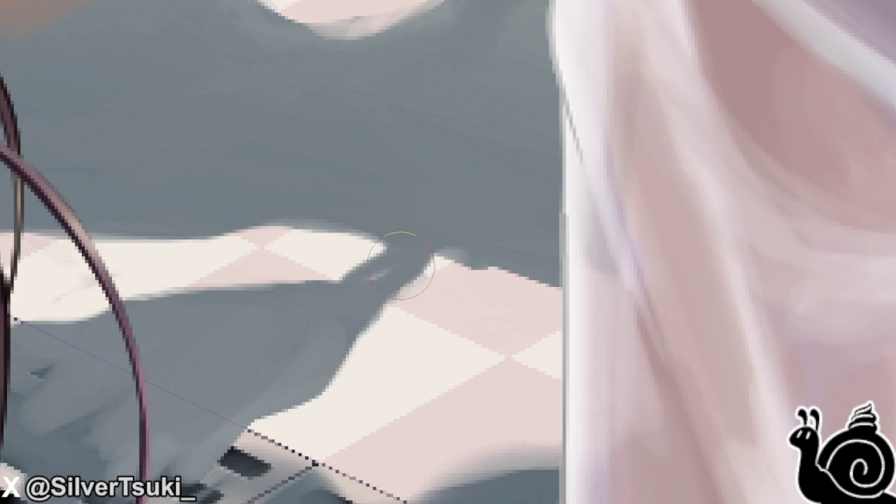
{"action": "mouse_move", "coordinate": [392, 294]}
{"action": "left_mouse_down"}
{"action": "mouse_move", "coordinate": [350, 259]}
{"action": "mouse_move", "coordinate": [409, 241]}
{"action": "mouse_move", "coordinate": [395, 252]}
{"action": "mouse_move", "coordinate": [436, 280]}
{"action": "mouse_move", "coordinate": [390, 329]}
{"action": "mouse_move", "coordinate": [315, 360]}
{"action": "left_mouse_up"}
{"action": "mouse_move", "coordinate": [308, 284]}
{"action": "left_mouse_down"}
{"action": "mouse_move", "coordinate": [280, 260]}
{"action": "mouse_move", "coordinate": [199, 298]}
{"action": "left_mouse_up"}
{"action": "left_click_drag", "start_coordinate": [143, 287], "coordinate": [182, 263]}
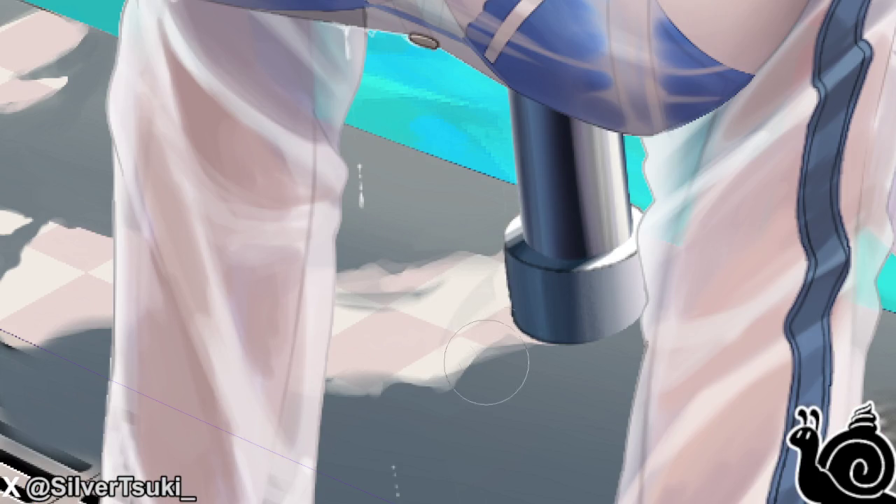
{"action": "mouse_move", "coordinate": [500, 371]}
{"action": "left_mouse_down"}
{"action": "mouse_move", "coordinate": [483, 330]}
{"action": "mouse_move", "coordinate": [444, 326]}
{"action": "mouse_move", "coordinate": [436, 375]}
{"action": "mouse_move", "coordinate": [444, 370]}
{"action": "mouse_move", "coordinate": [356, 380]}
{"action": "mouse_move", "coordinate": [421, 330]}
{"action": "mouse_move", "coordinate": [290, 320]}
{"action": "left_mouse_up"}
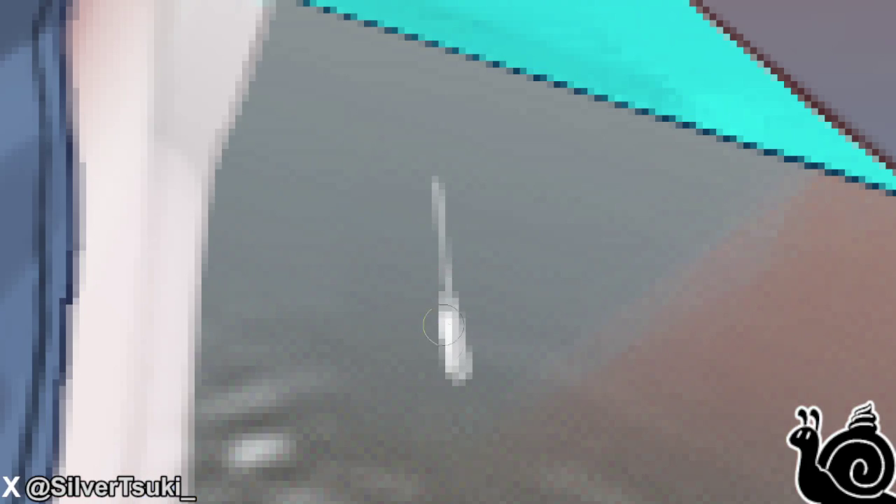
- Hollow out the solid drip into a droplet and repaint the small splash marks beside it
{"action": "mouse_move", "coordinate": [364, 302]}
{"action": "left_mouse_down"}
{"action": "mouse_move", "coordinate": [449, 366]}
{"action": "mouse_move", "coordinate": [460, 335]}
{"action": "mouse_move", "coordinate": [455, 373]}
{"action": "left_mouse_up"}
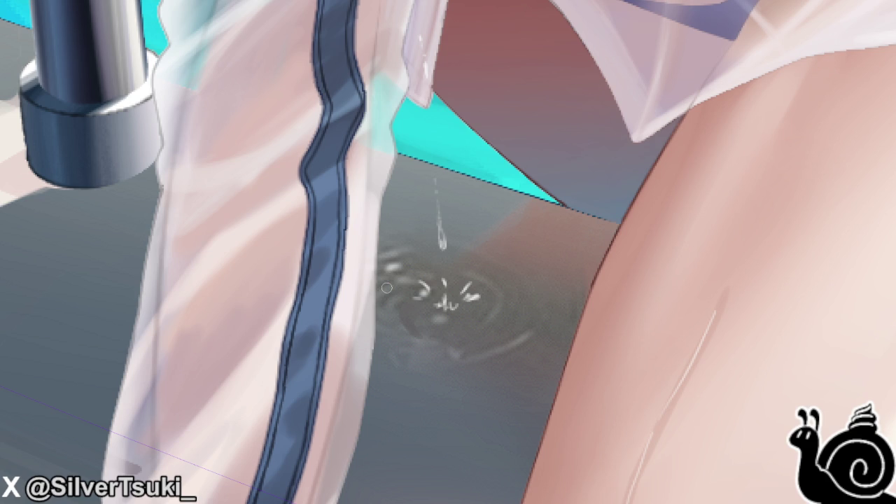
{"action": "left_click_drag", "start_coordinate": [419, 283], "coordinate": [482, 295]}
{"action": "left_click", "coordinate": [425, 292]}
- Select the falling drip, move it higher above the splash, and deselect
{"action": "left_click_drag", "start_coordinate": [426, 163], "coordinate": [489, 266]}
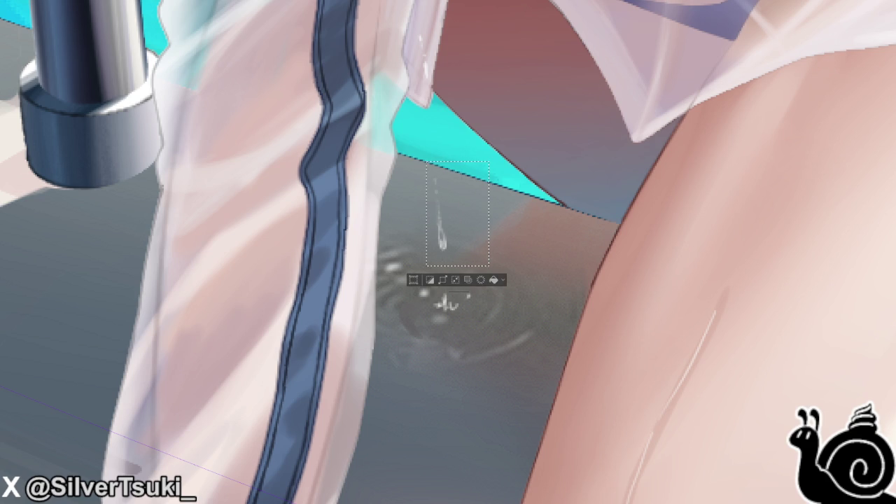
{"action": "left_click_drag", "start_coordinate": [365, 232], "coordinate": [363, 202]}
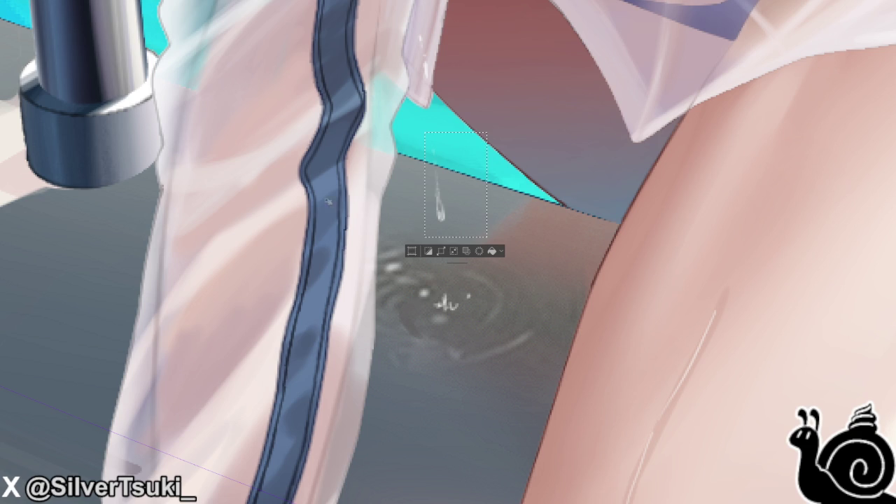
{"action": "key", "text": "ctrl+d"}
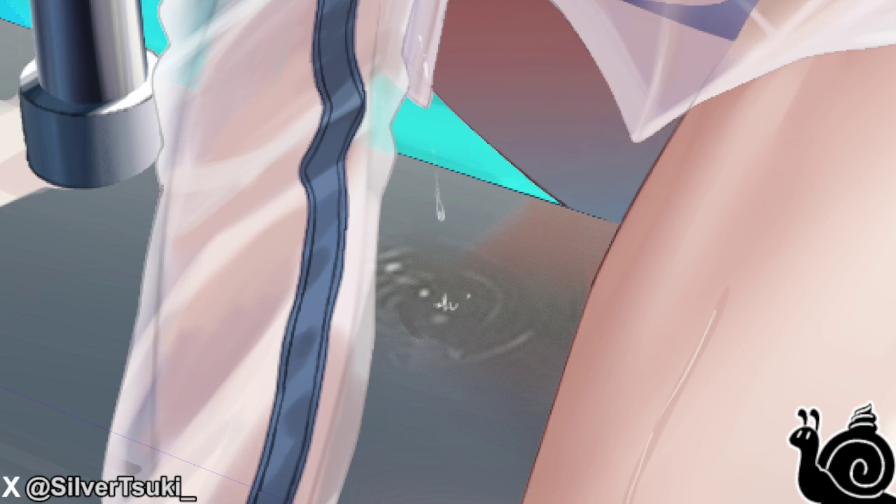
{"action": "scroll", "coordinate": [451, 257], "scroll_direction": "up", "scroll_amount": 2}
- Add a droplet below the drip and rework the splash stroke into a wider crown, undoing failed attempts
{"action": "left_click", "coordinate": [439, 239]}
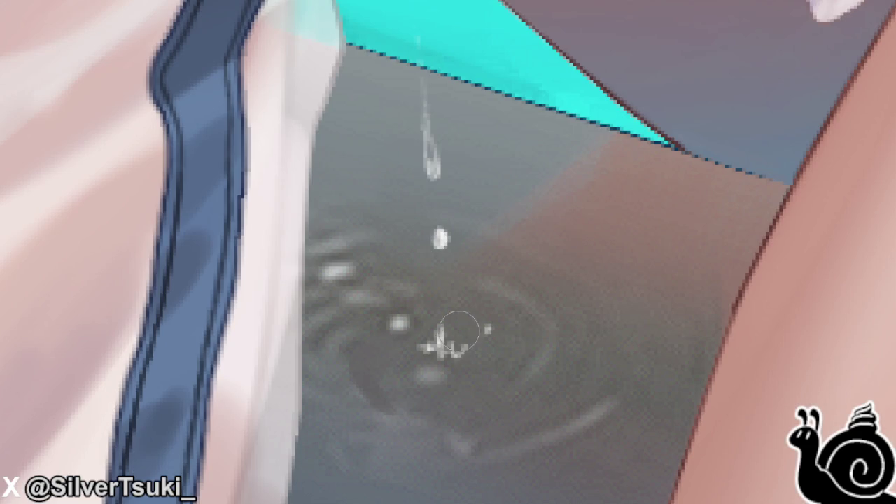
{"action": "mouse_move", "coordinate": [439, 345]}
{"action": "left_mouse_down"}
{"action": "mouse_move", "coordinate": [442, 297]}
{"action": "mouse_move", "coordinate": [452, 334]}
{"action": "mouse_move", "coordinate": [421, 347]}
{"action": "mouse_move", "coordinate": [472, 348]}
{"action": "left_mouse_up"}
{"action": "key", "text": "ctrl+z"}
{"action": "mouse_move", "coordinate": [441, 302]}
{"action": "left_mouse_down"}
{"action": "mouse_move", "coordinate": [429, 342]}
{"action": "mouse_move", "coordinate": [440, 329]}
{"action": "left_mouse_up"}
{"action": "key", "text": "ctrl+z"}
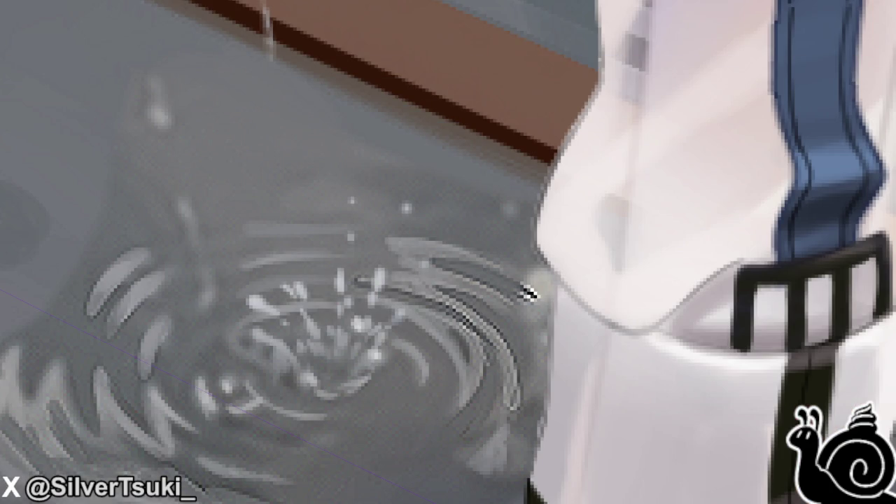
- Dab tiny white droplet highlights onto the splash crown and among the ripples
{"action": "left_click", "coordinate": [272, 238]}
{"action": "left_click", "coordinate": [215, 265]}
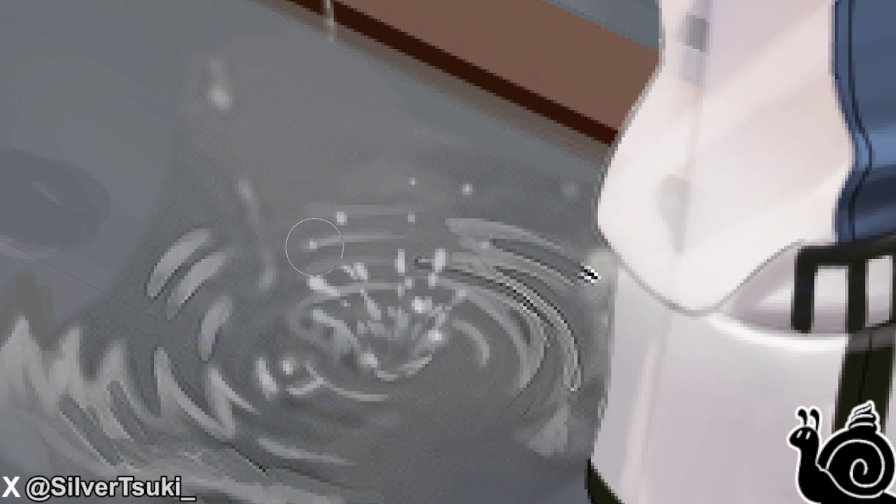
{"action": "left_click", "coordinate": [443, 368]}
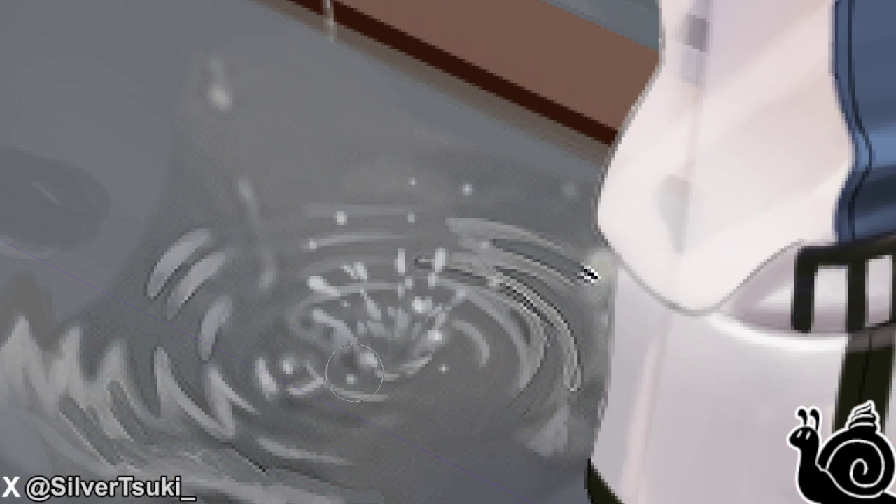